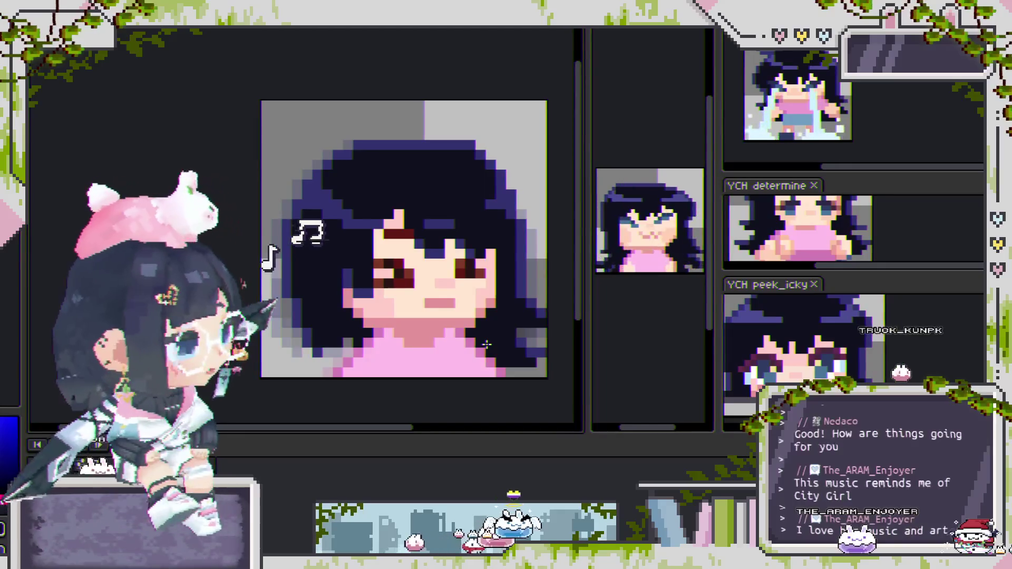
Step: Pan and zoom around the portrait to inspect the hair and the lower-left corner
scroll(430, 229, down, 1)
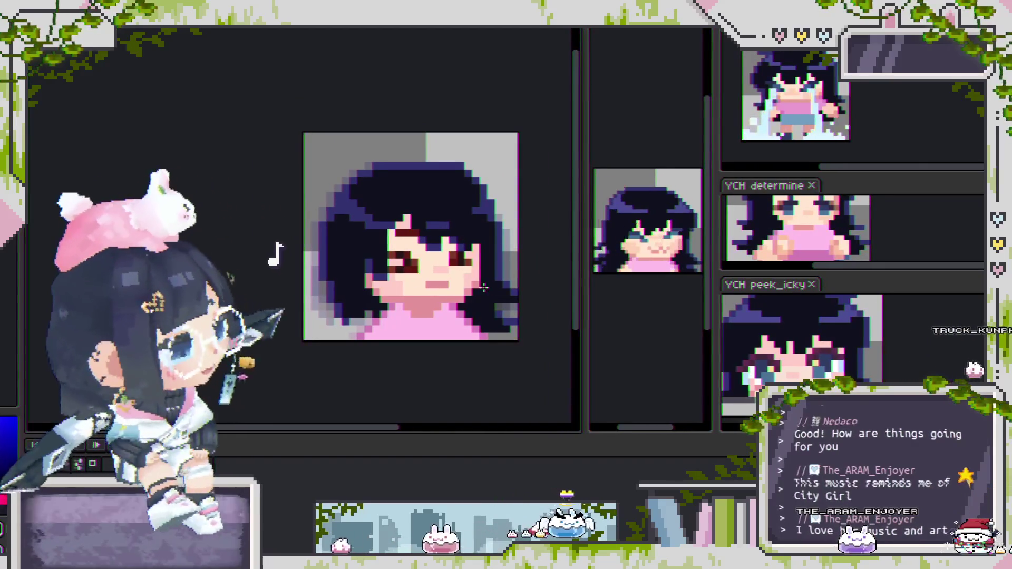
drag(460, 320, 507, 355)
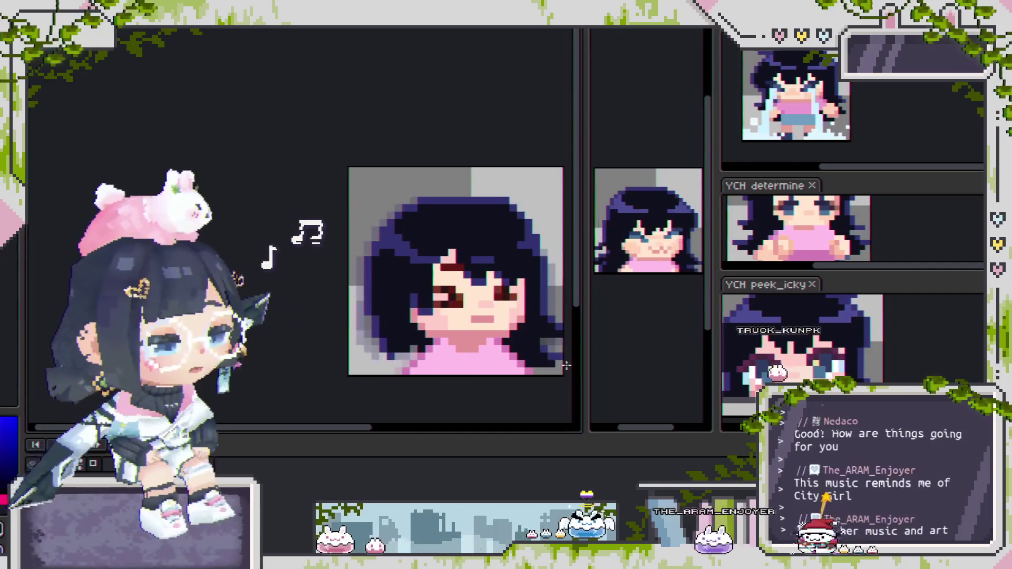
scroll(538, 354, up, 3)
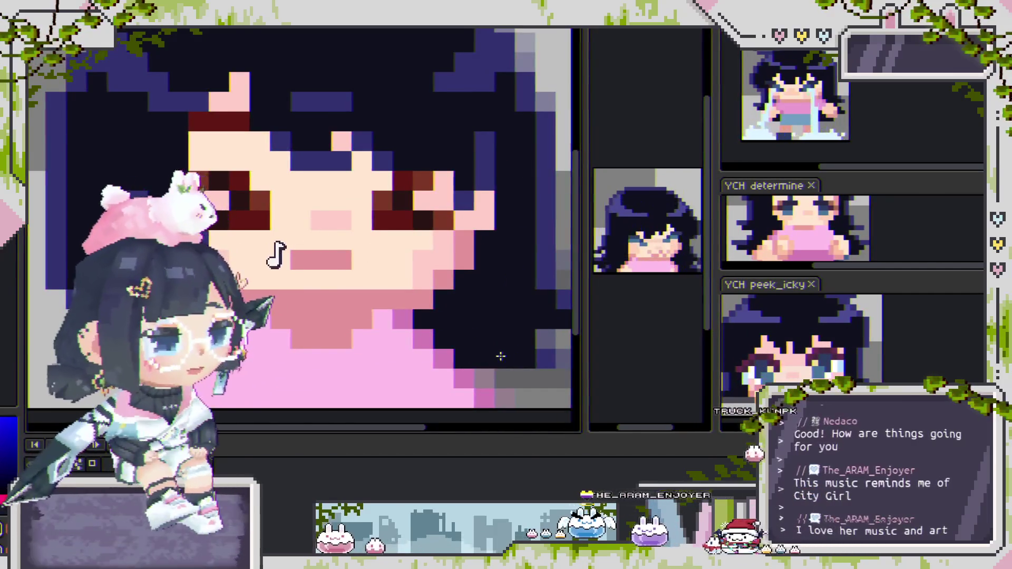
scroll(499, 355, down, 3)
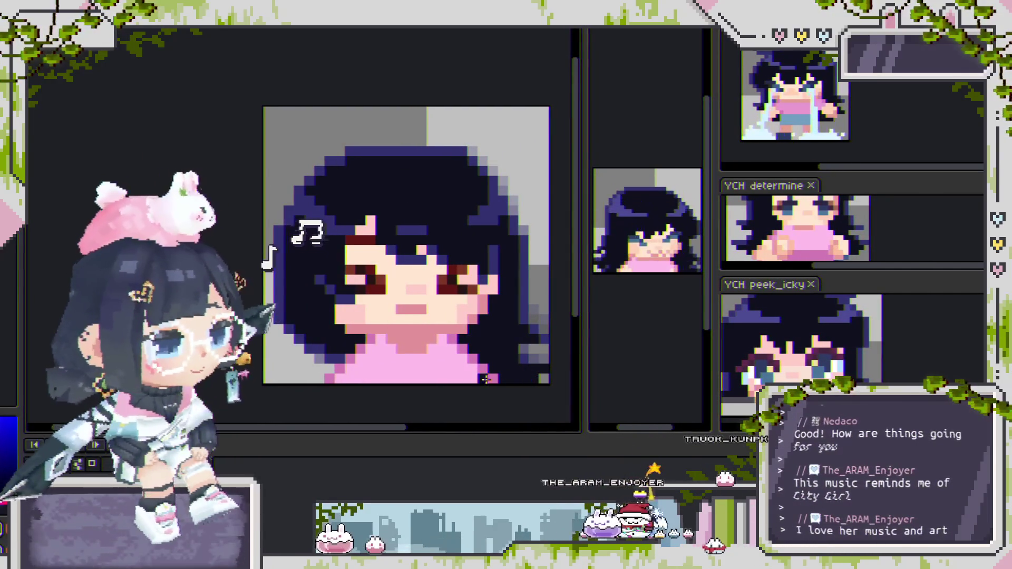
scroll(512, 383, up, 1)
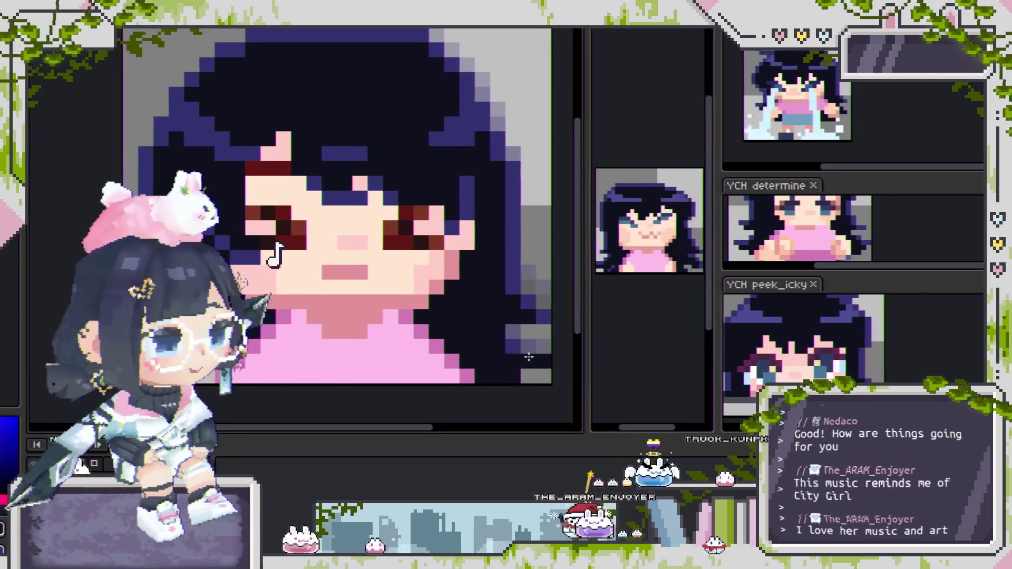
scroll(536, 394, left, 2)
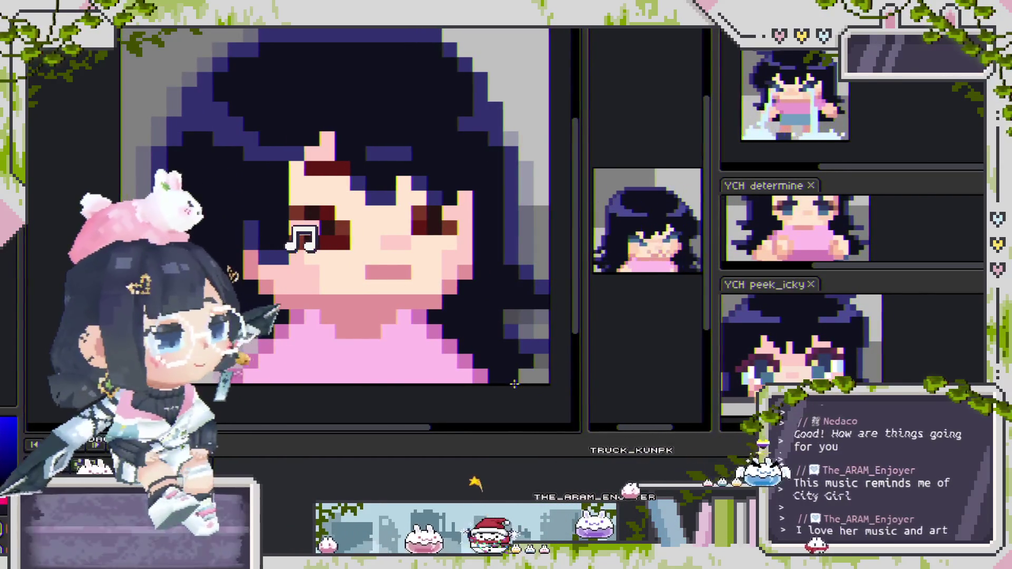
scroll(538, 366, down, 2)
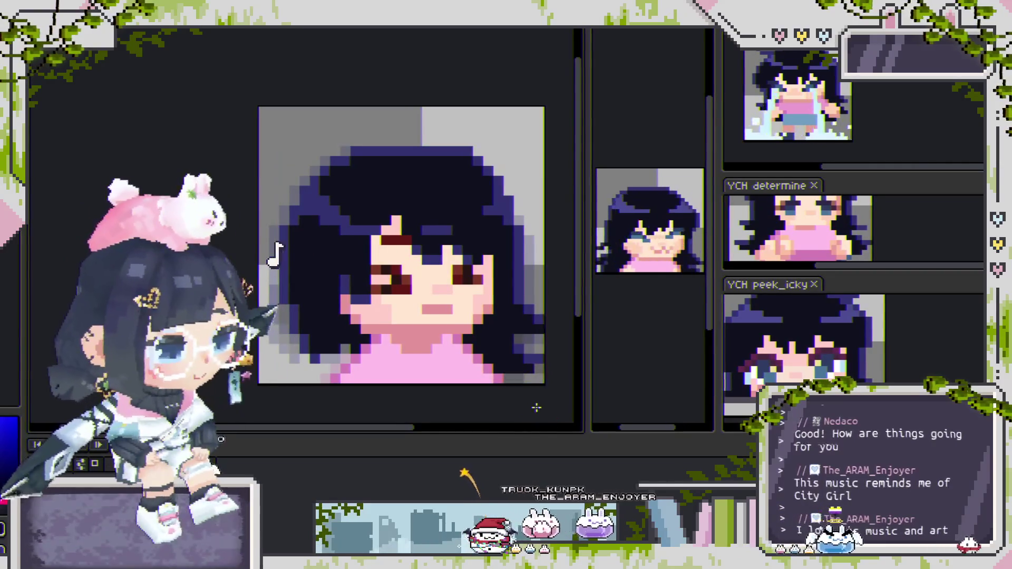
scroll(474, 393, up, 2)
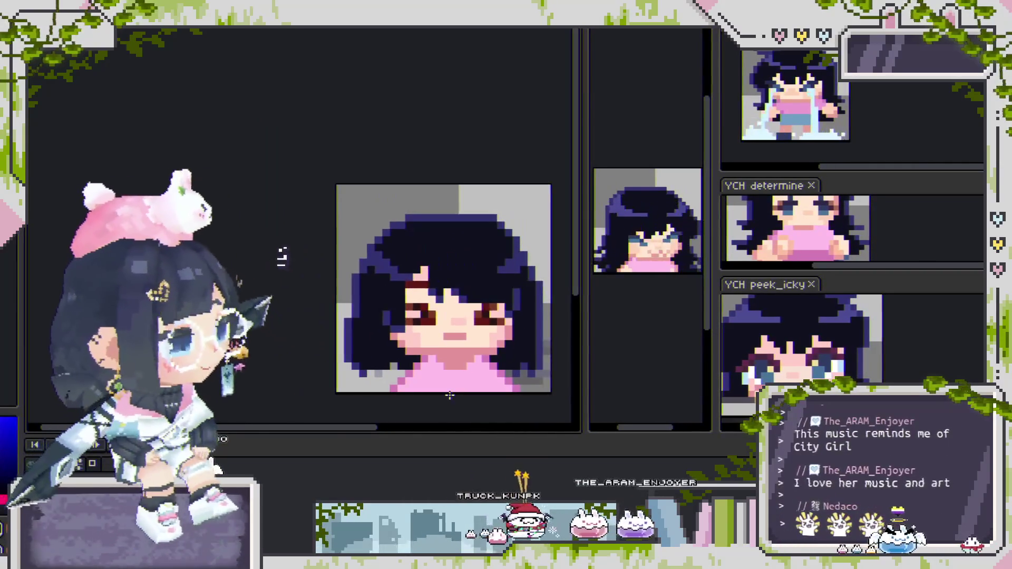
scroll(449, 393, down, 2)
scroll(449, 392, down, 1)
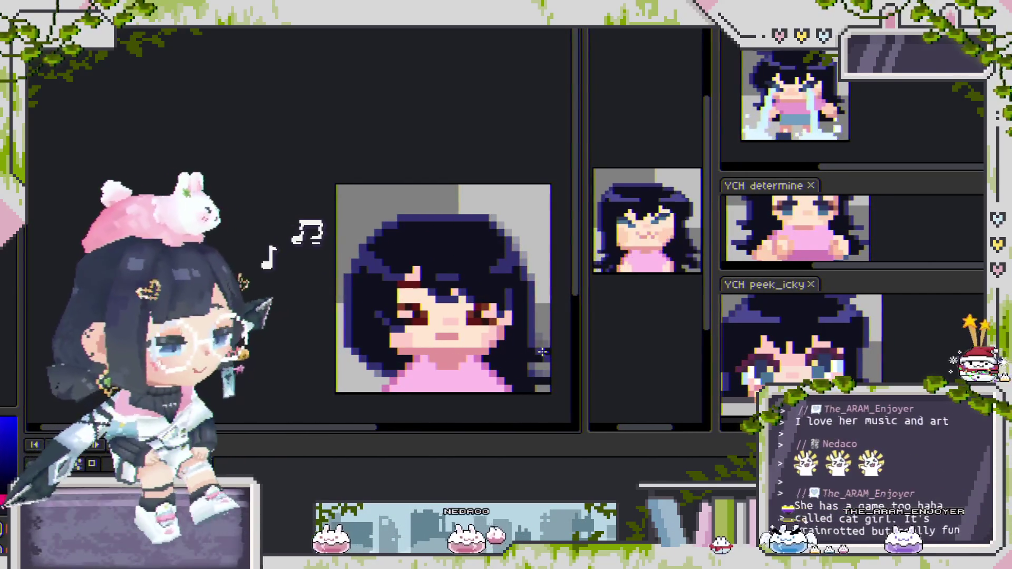
scroll(516, 386, up, 1)
scroll(512, 382, up, 1)
scroll(511, 379, down, 1)
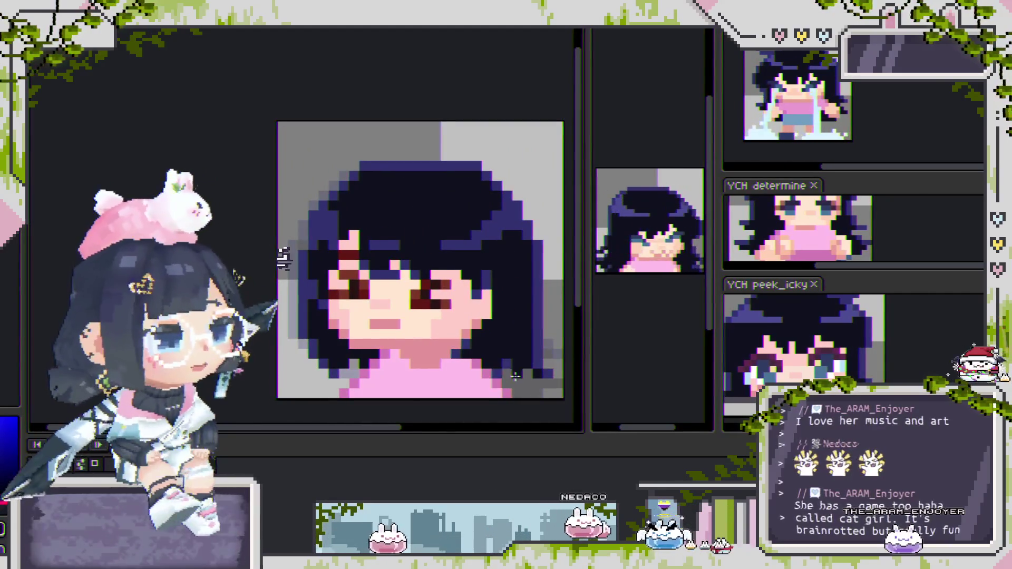
scroll(511, 379, up, 1)
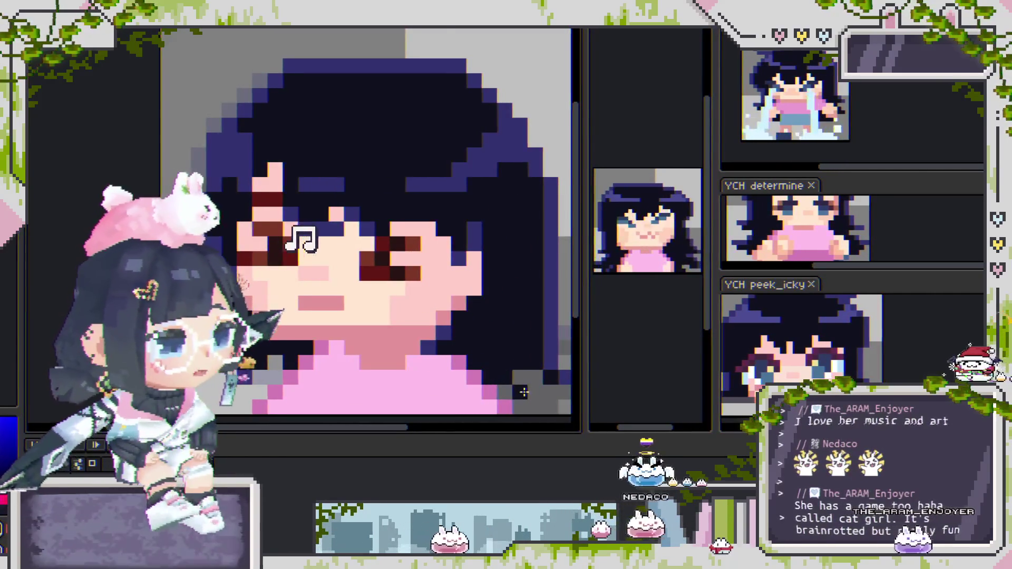
drag(524, 391, 488, 335)
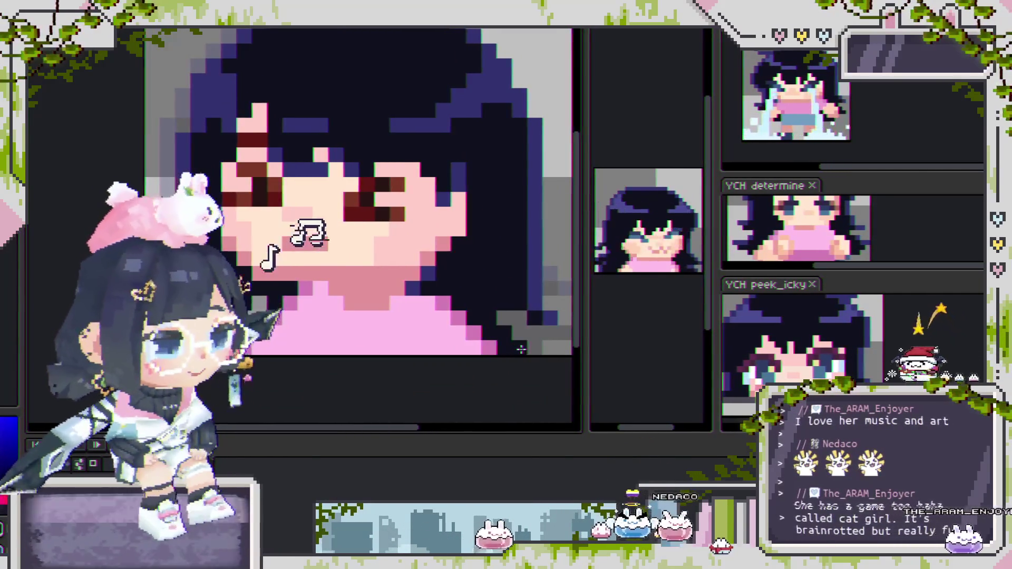
scroll(505, 324, down, 1)
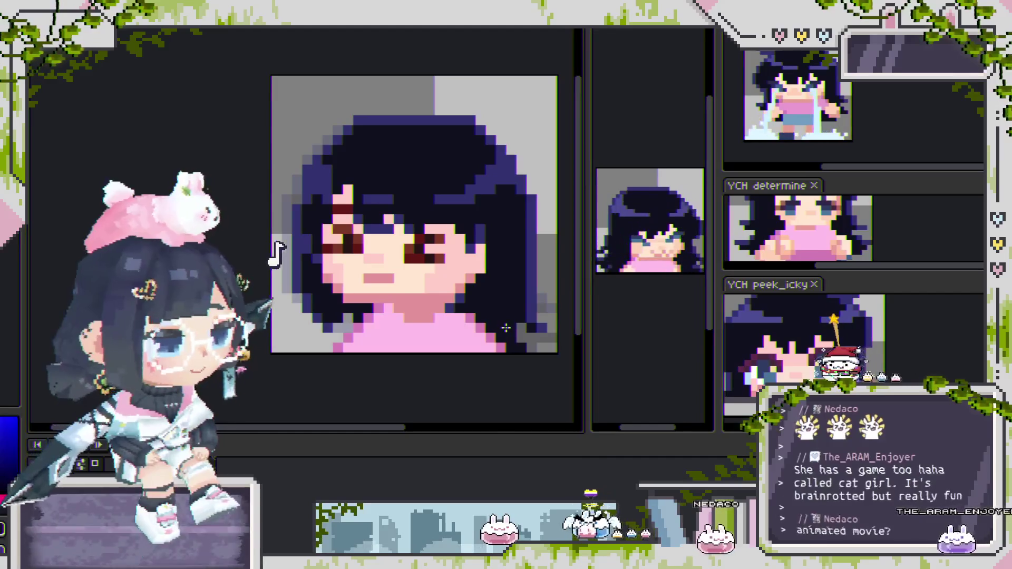
scroll(506, 328, down, 1)
scroll(510, 313, up, 1)
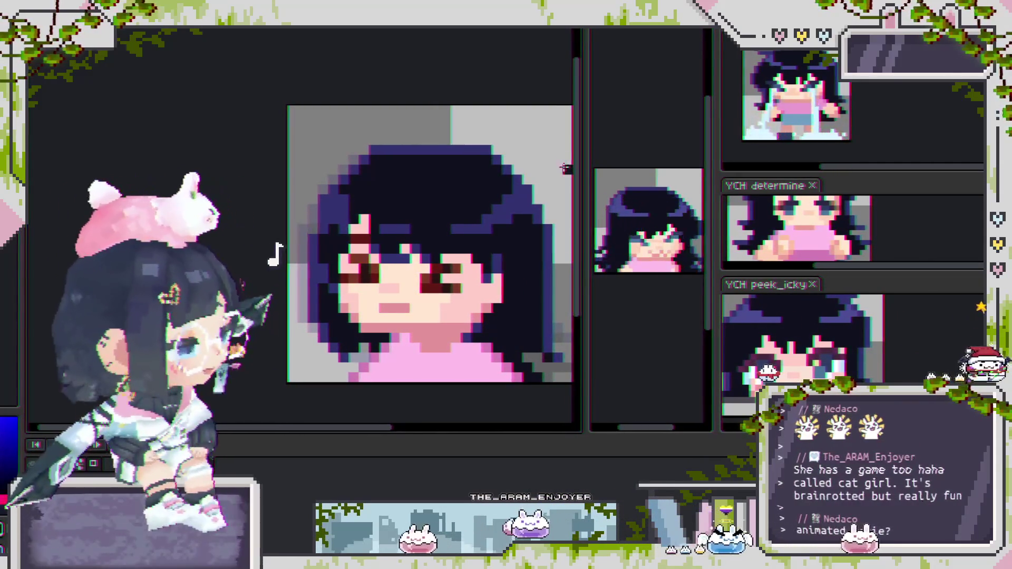
drag(438, 229, 470, 226)
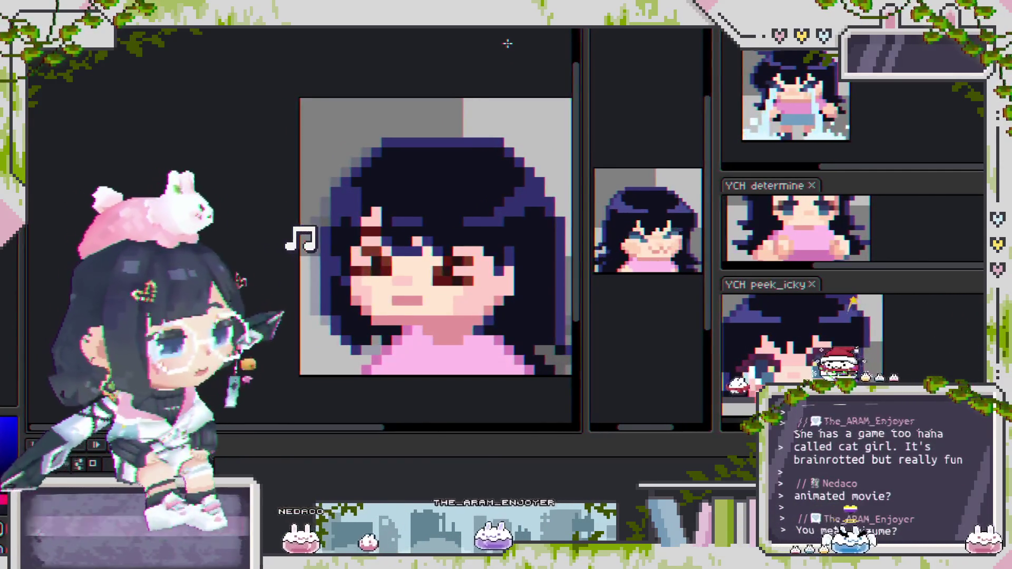
scroll(428, 300, down, 1)
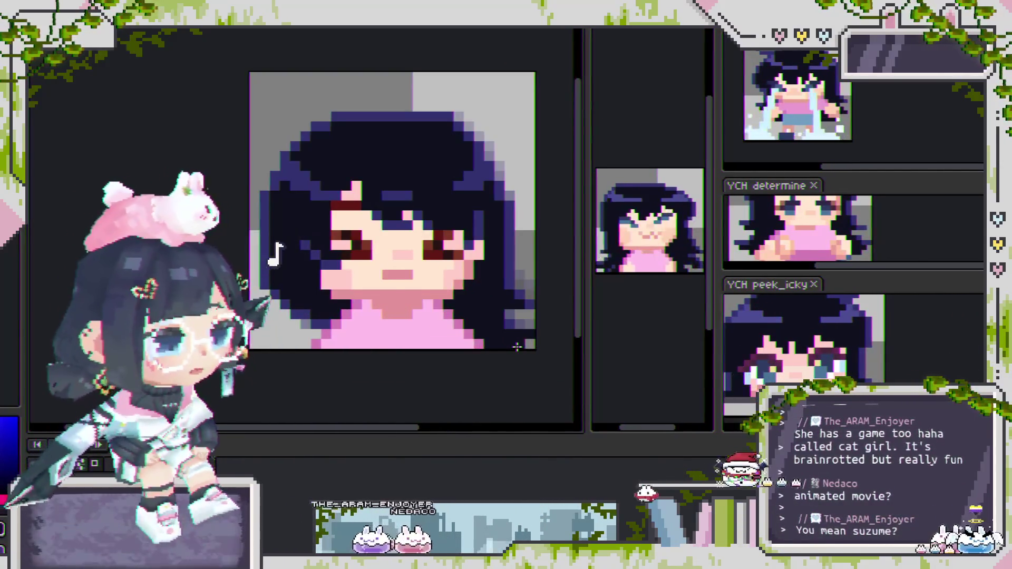
scroll(525, 340, up, 2)
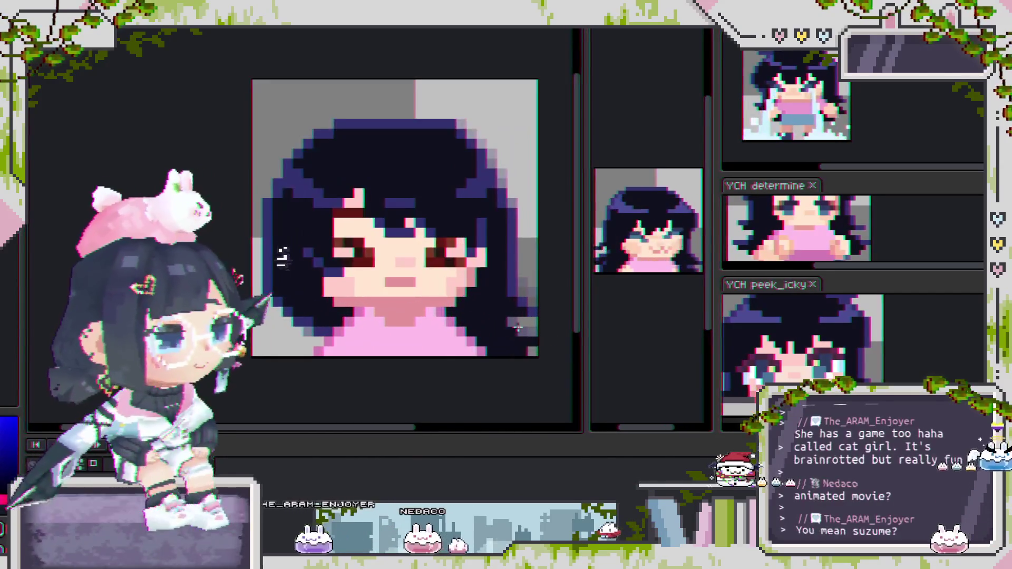
scroll(522, 338, up, 2)
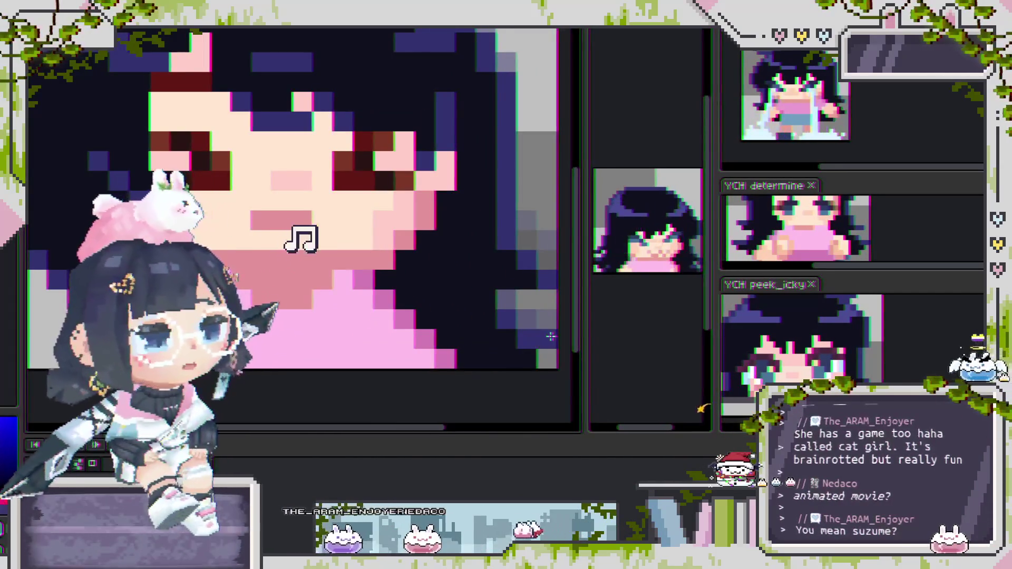
scroll(447, 340, down, 2)
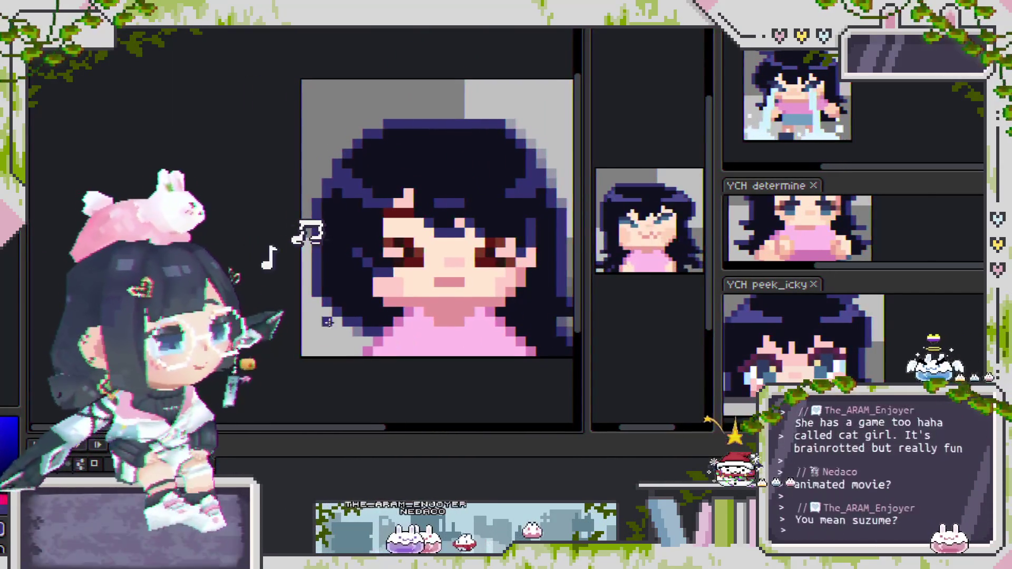
scroll(347, 297, down, 1)
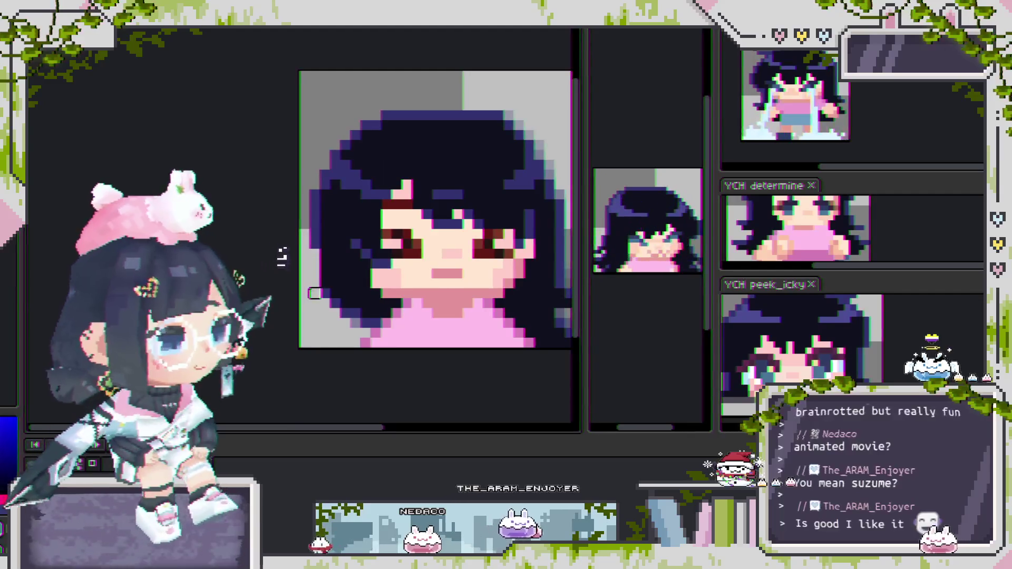
scroll(314, 293, down, 1)
drag(341, 285, 375, 286)
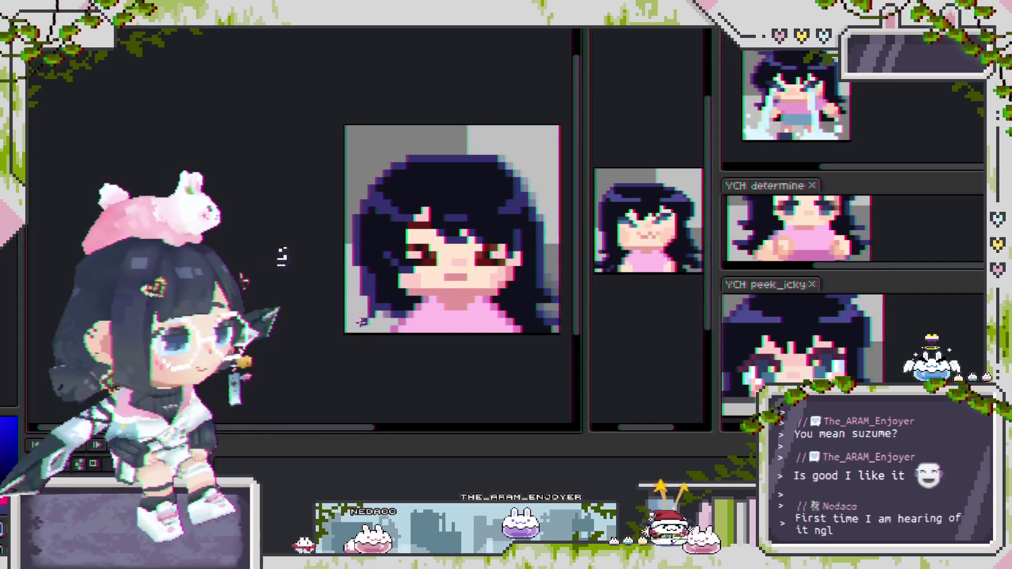
scroll(354, 311, up, 1)
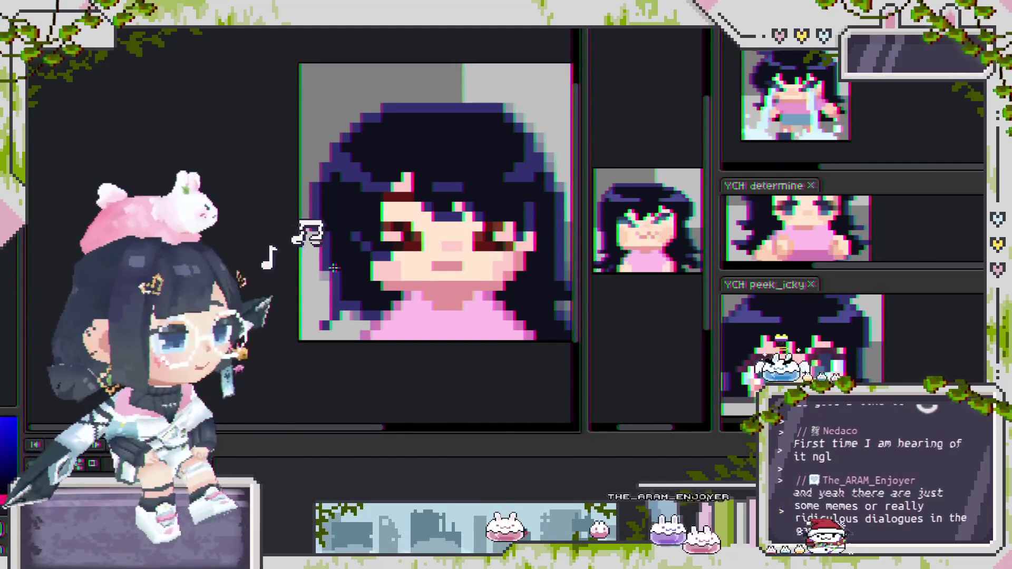
scroll(334, 268, down, 1)
scroll(427, 305, left, 2)
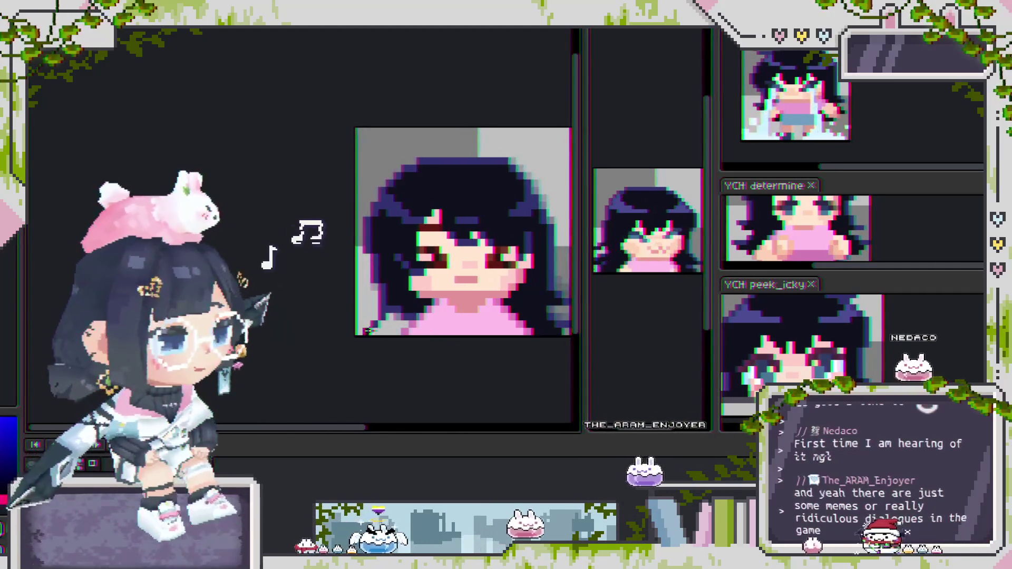
scroll(371, 331, up, 4)
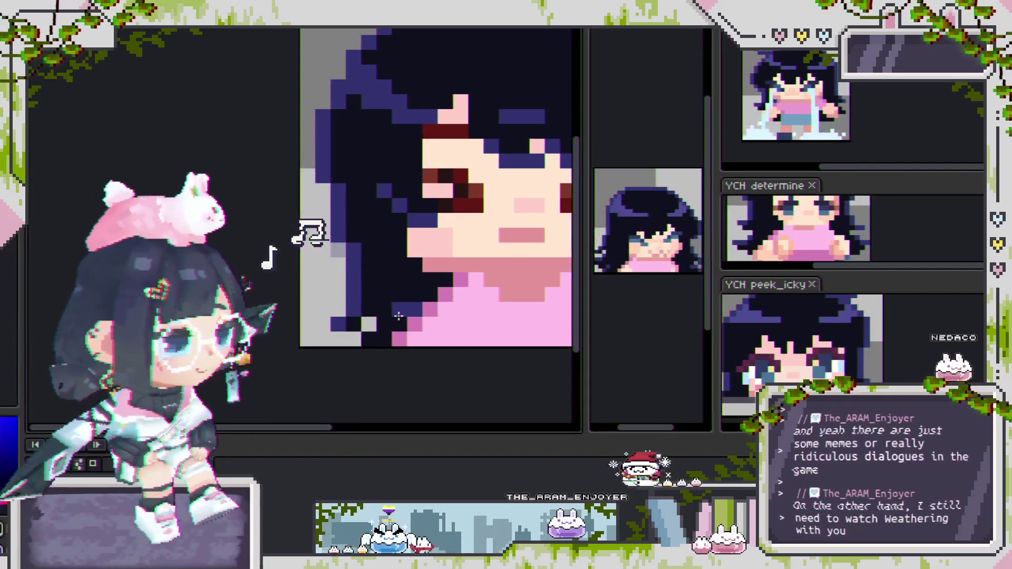
scroll(418, 328, down, 2)
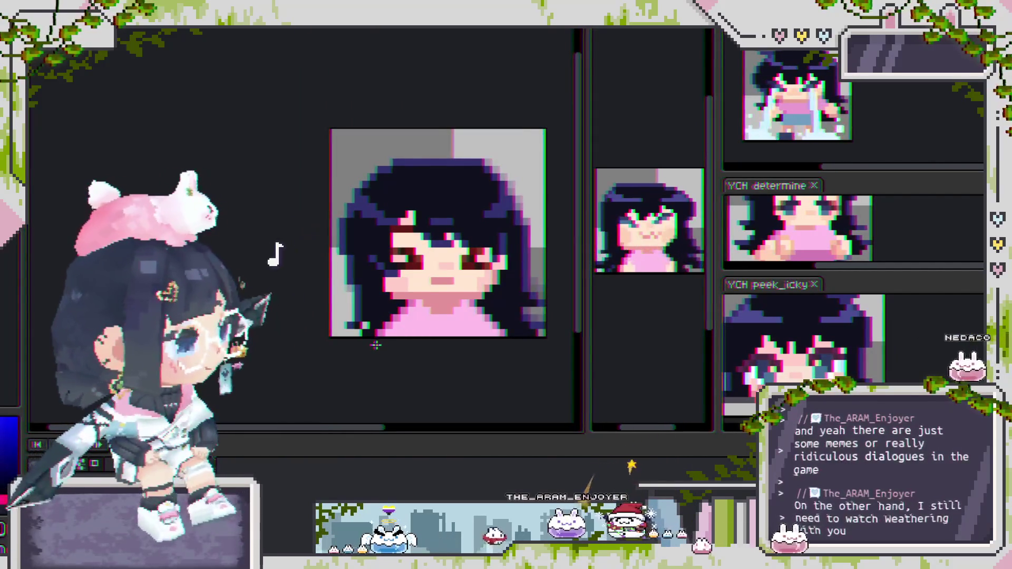
scroll(363, 332, up, 3)
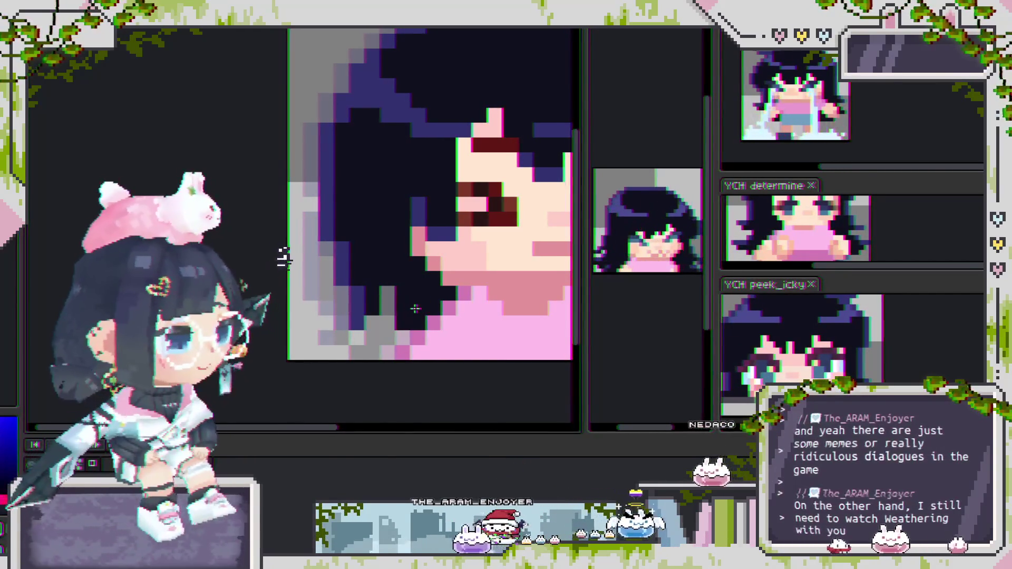
scroll(380, 353, down, 3)
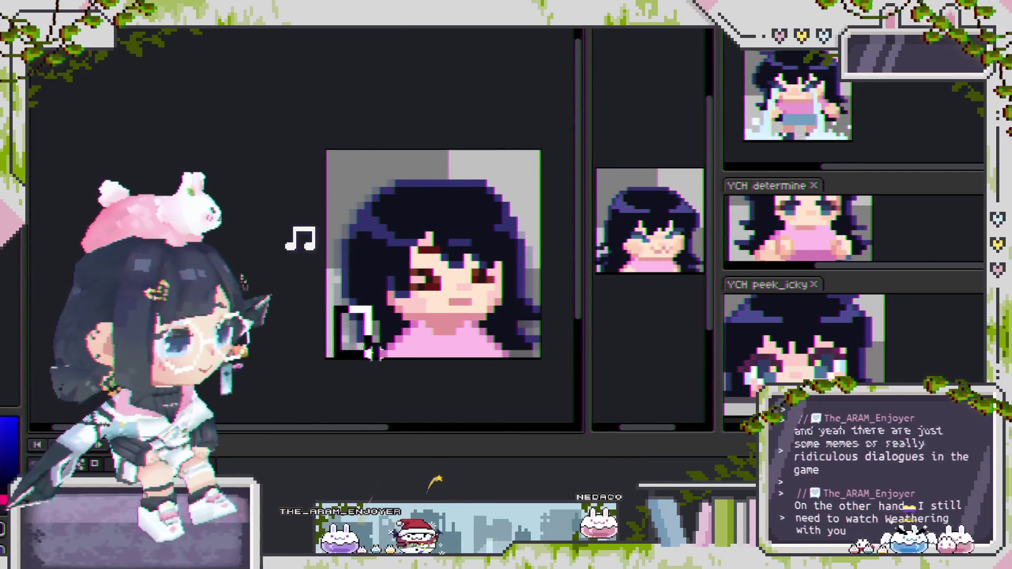
Step: Select the lower-left hair pixels, shift them one pixel left, and play the animation
drag(375, 363, 380, 360)
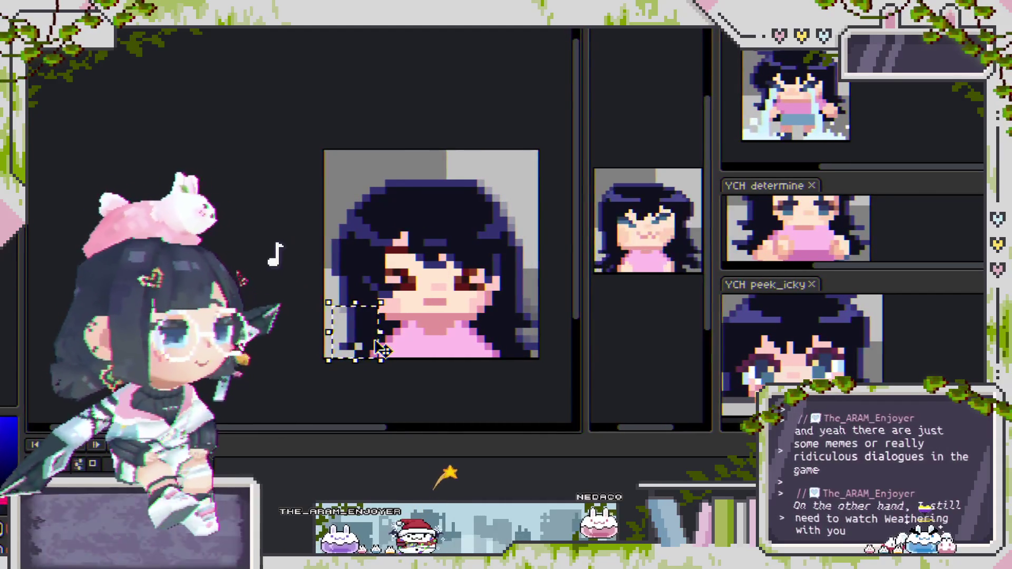
scroll(376, 348, up, 2)
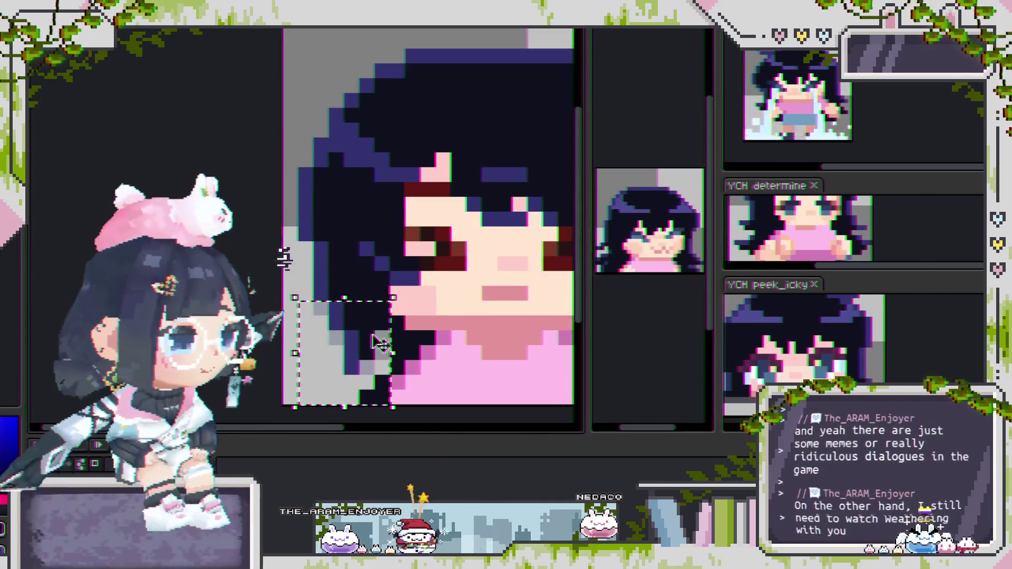
drag(364, 338, 352, 332)
key(Return)
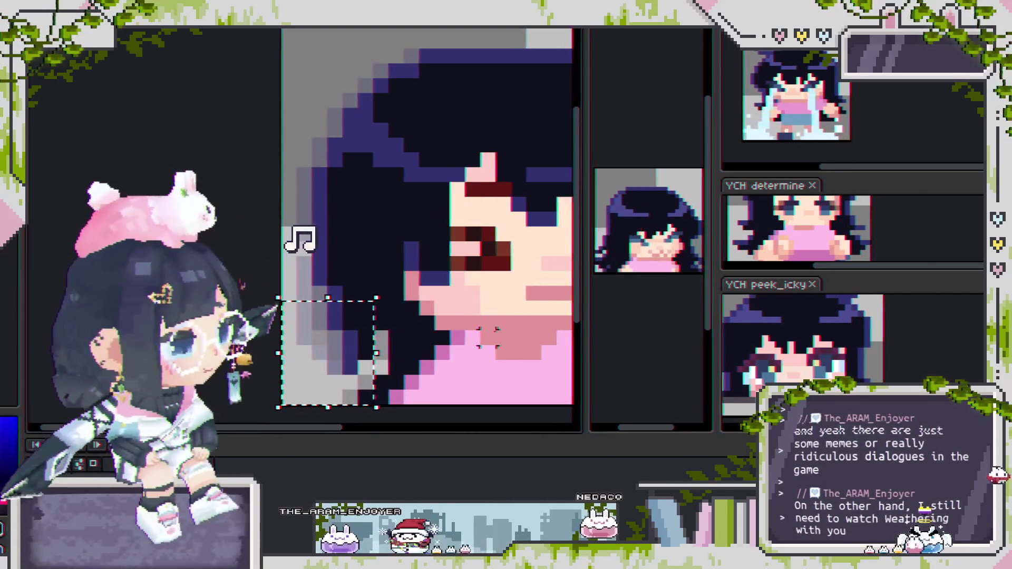
scroll(449, 348, down, 1)
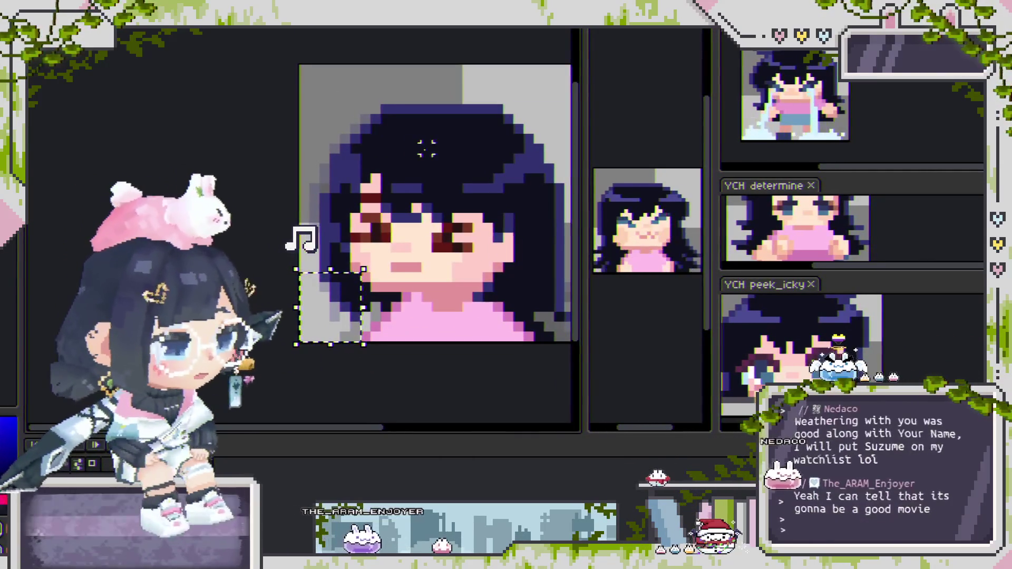
Step: Deselect, go to the next frame, and add a dark pixel at the hair's left edge
scroll(367, 203, up, 2)
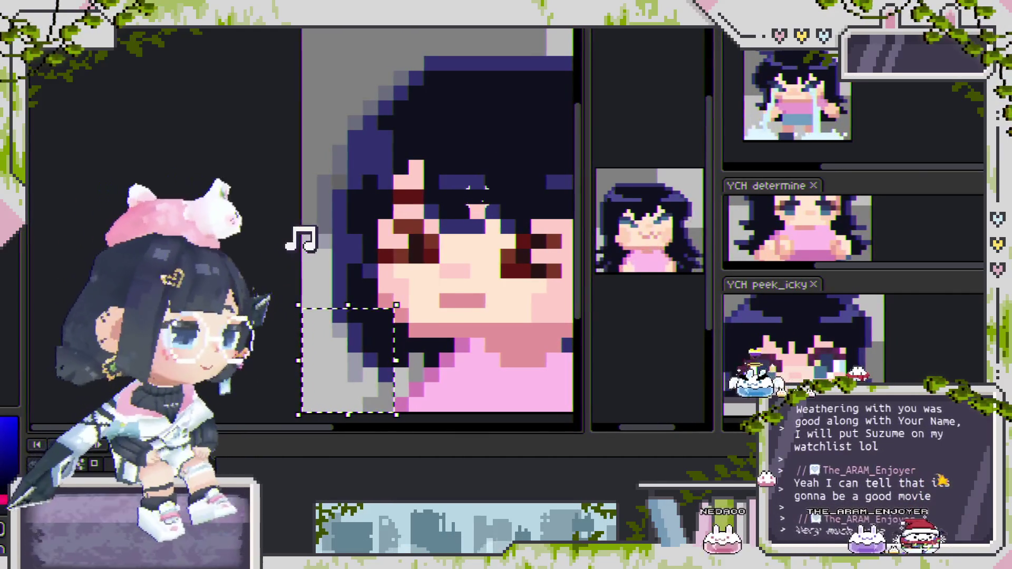
drag(471, 202, 470, 175)
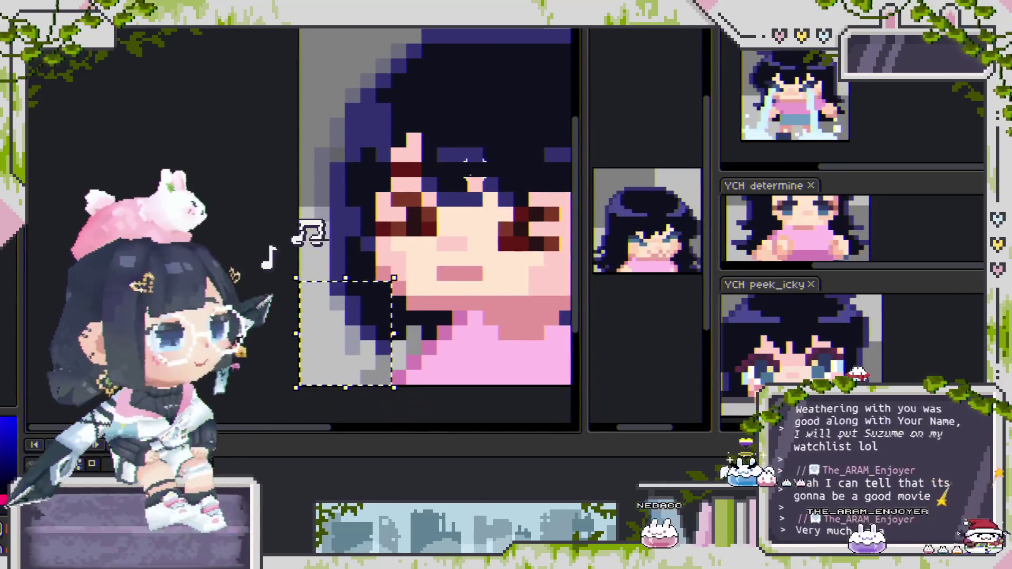
scroll(445, 209, down, 1)
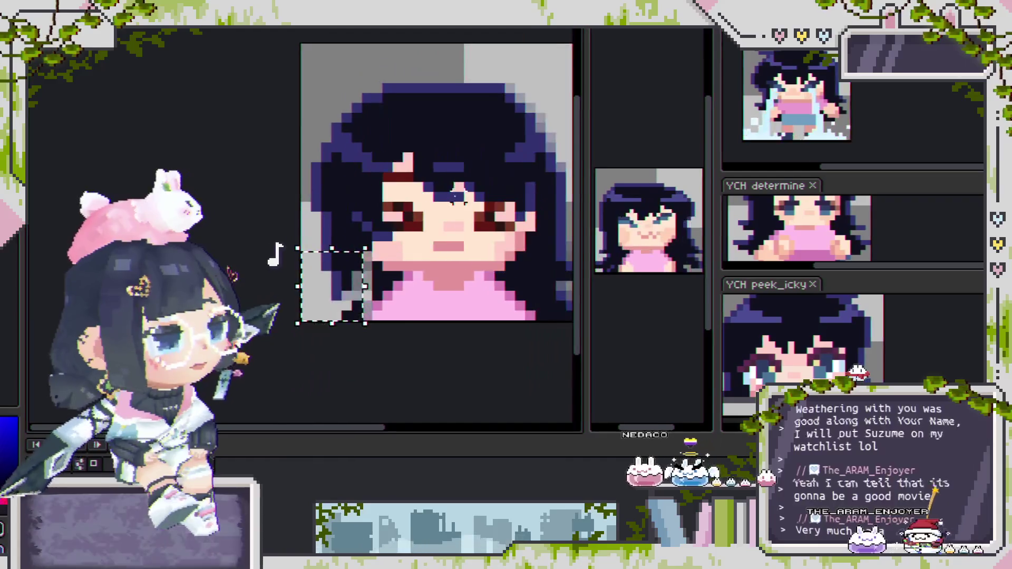
click(326, 285)
key(Right)
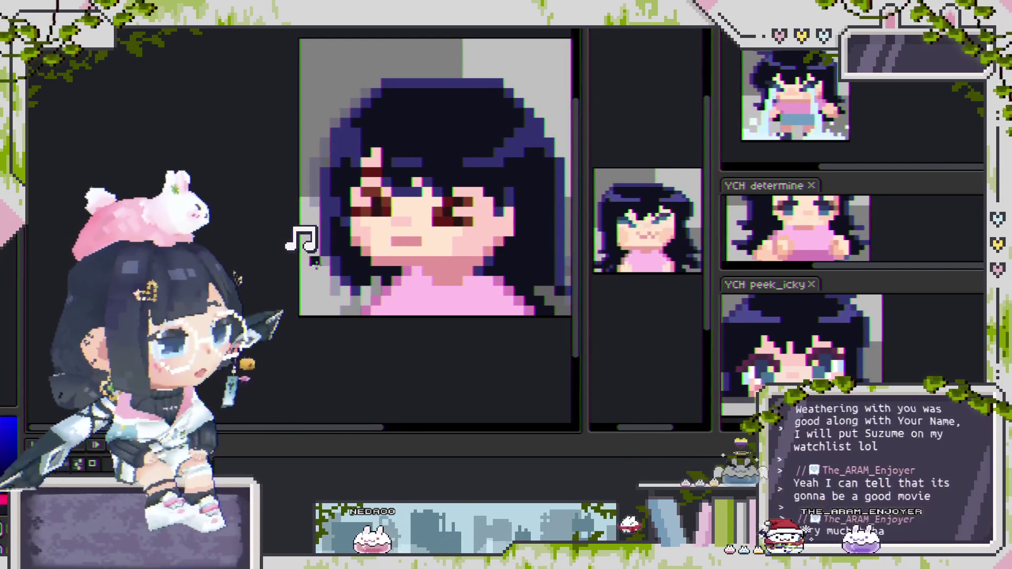
click(316, 270)
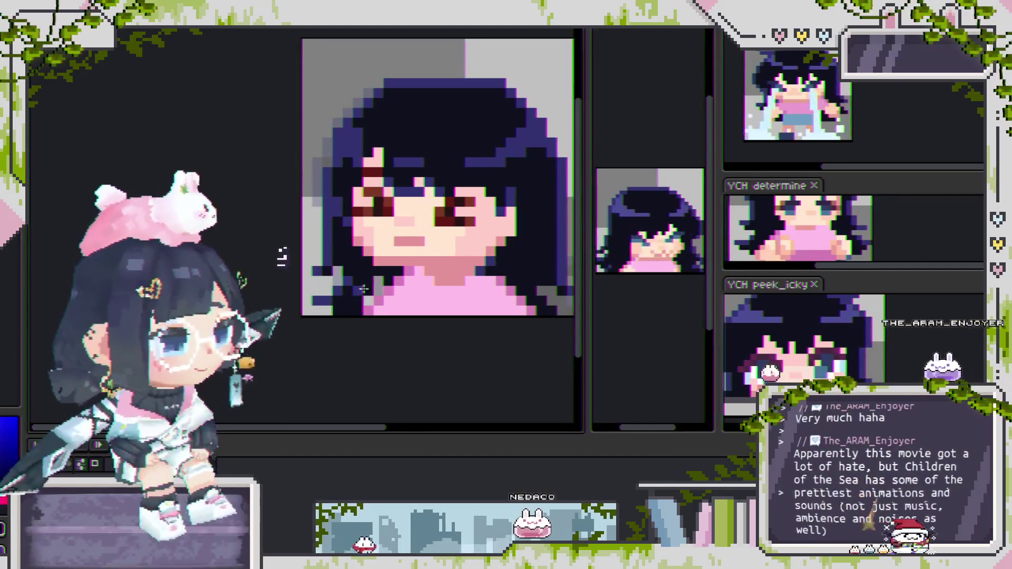
scroll(357, 293, up, 2)
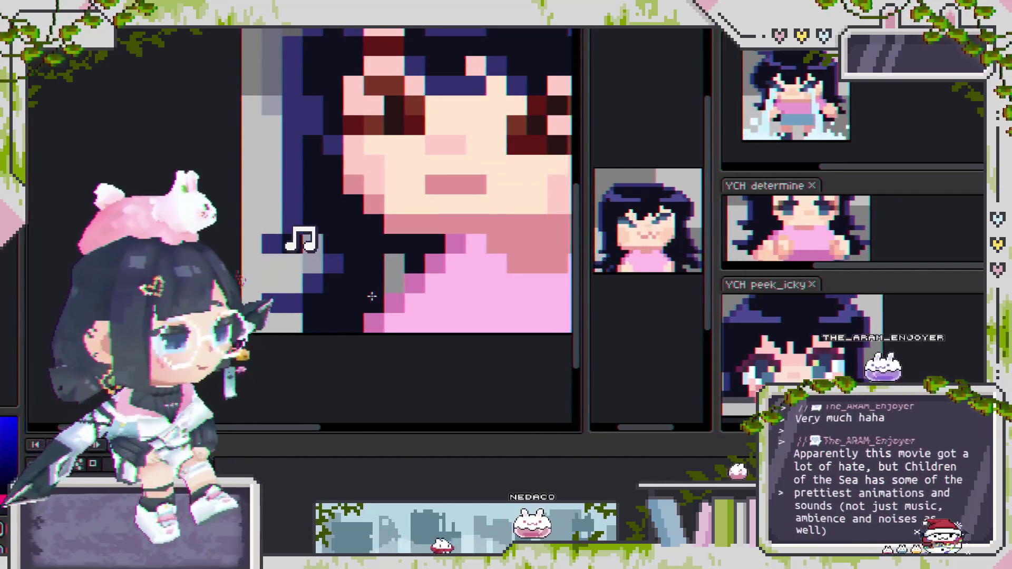
scroll(388, 270, down, 3)
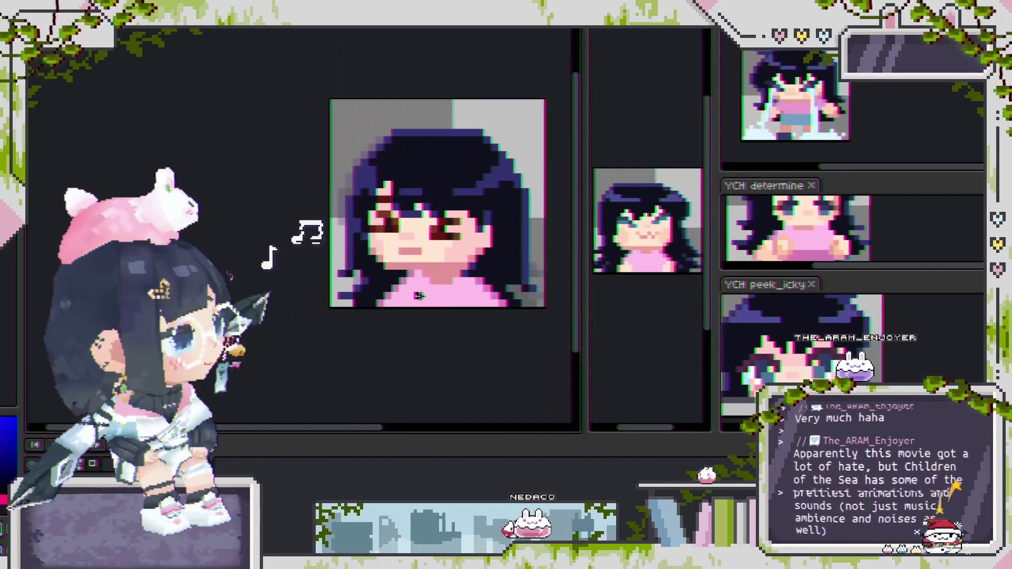
mouse_move(468, 238)
mouse_down()
mouse_move(465, 254)
mouse_move(496, 117)
mouse_up()
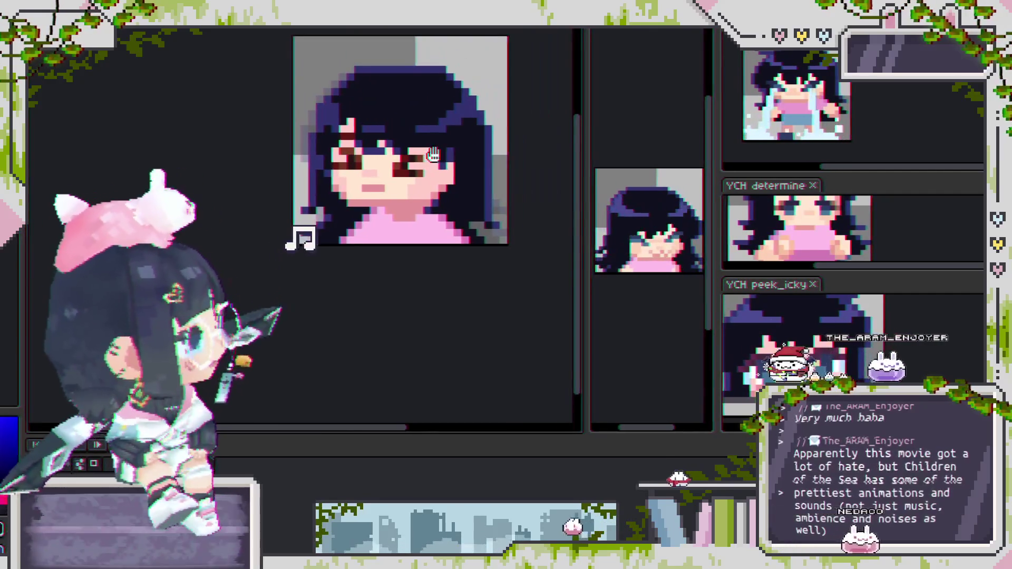
mouse_move(497, 116)
mouse_down()
mouse_move(489, 200)
mouse_move(480, 200)
mouse_up()
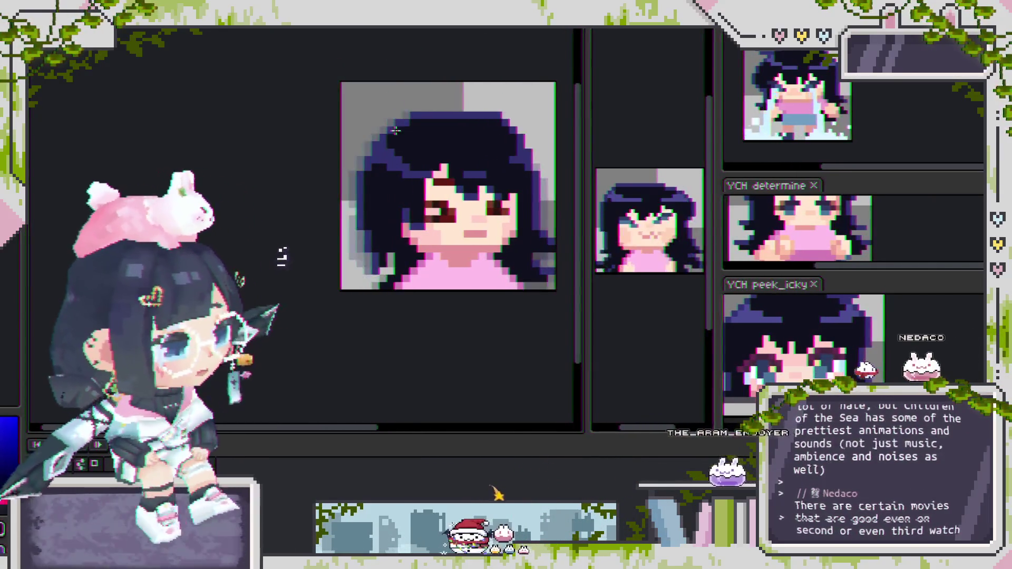
Step: Paint the light-grey column beside the lower-left hair dark to lengthen the hair
scroll(413, 286, up, 2)
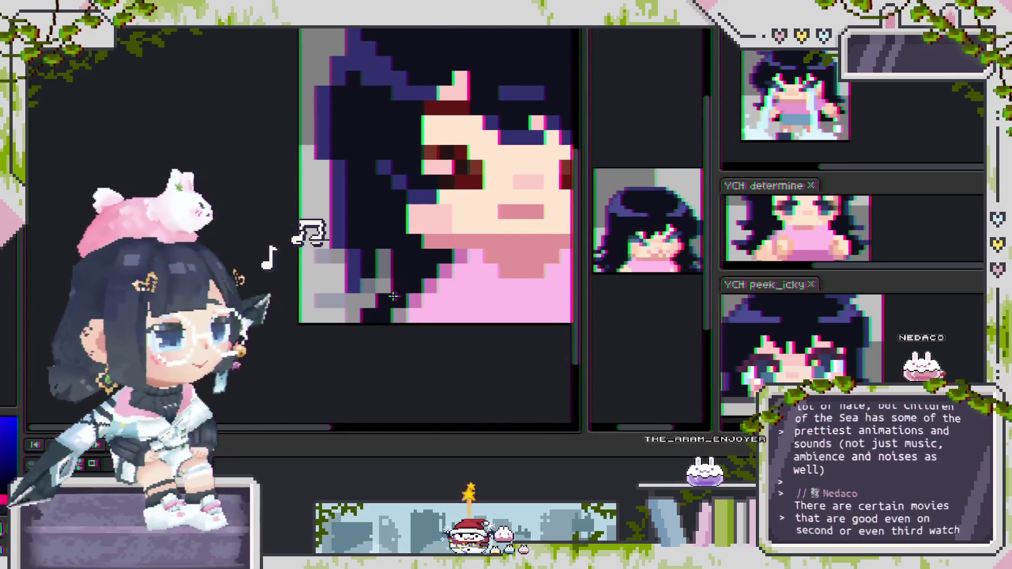
drag(398, 229, 397, 302)
scroll(399, 295, left, 2)
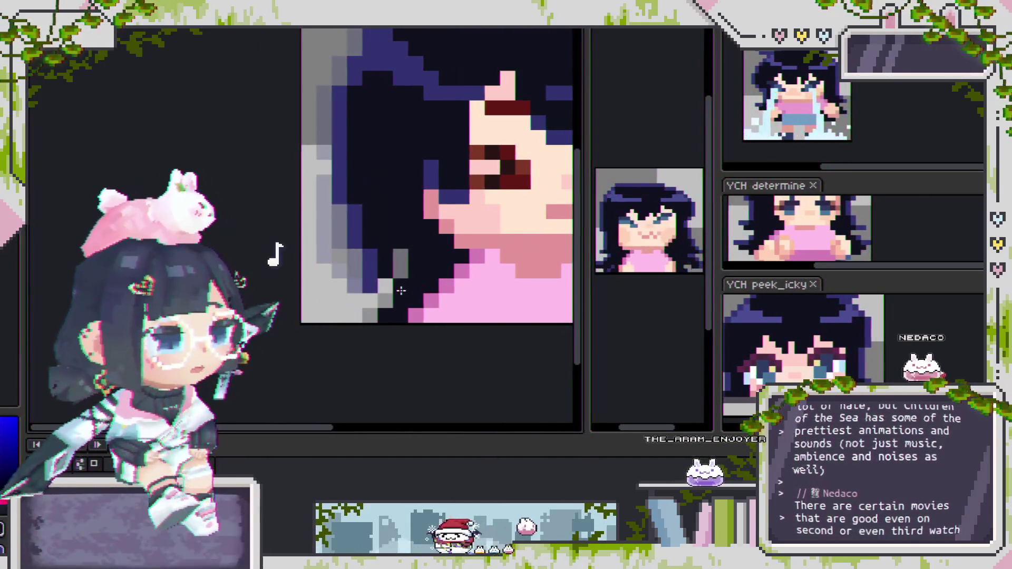
scroll(426, 301, left, 2)
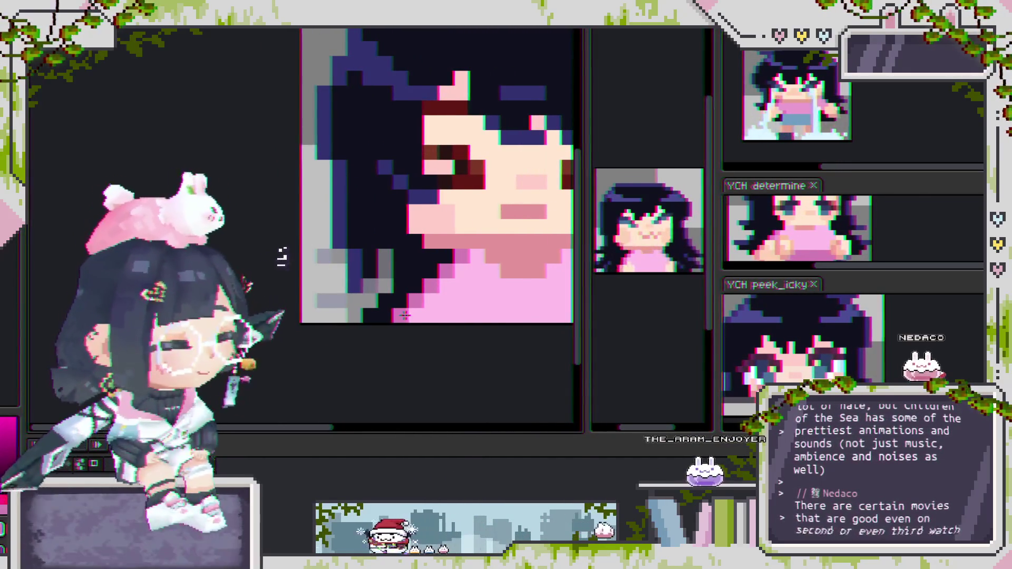
scroll(384, 242, down, 3)
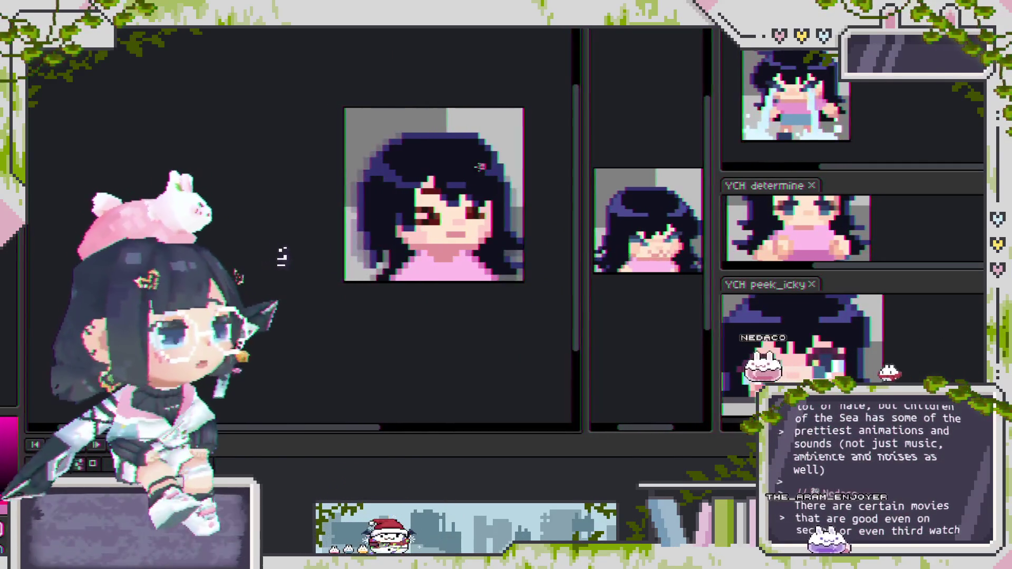
scroll(499, 154, up, 2)
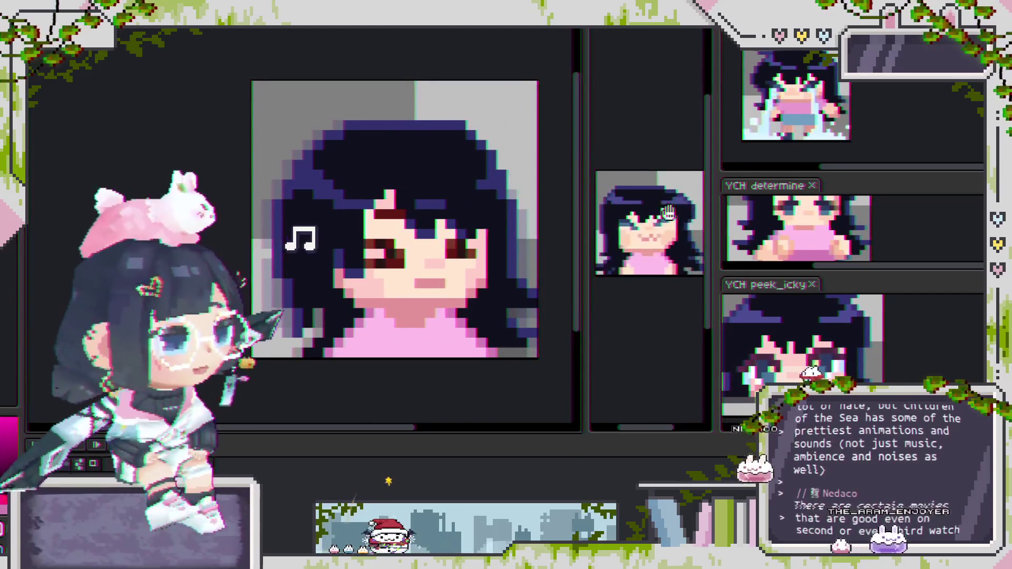
scroll(409, 256, down, 1)
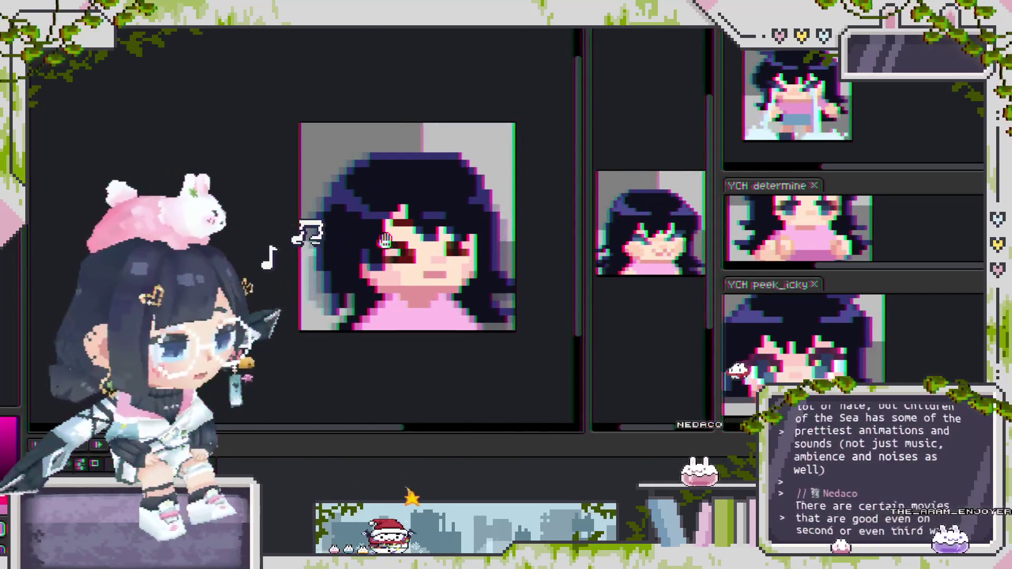
scroll(409, 255, left, 2)
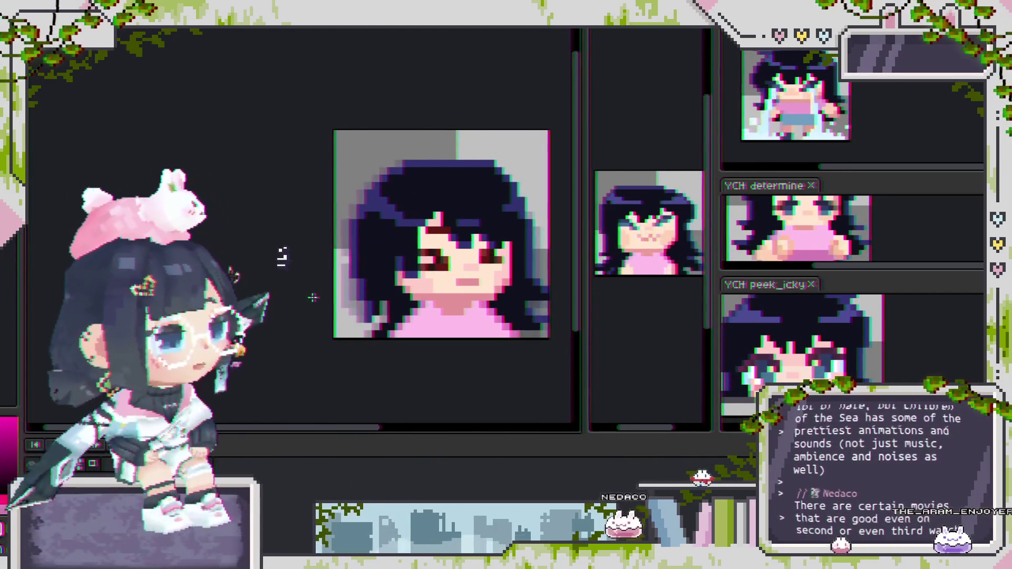
scroll(329, 317, up, 1)
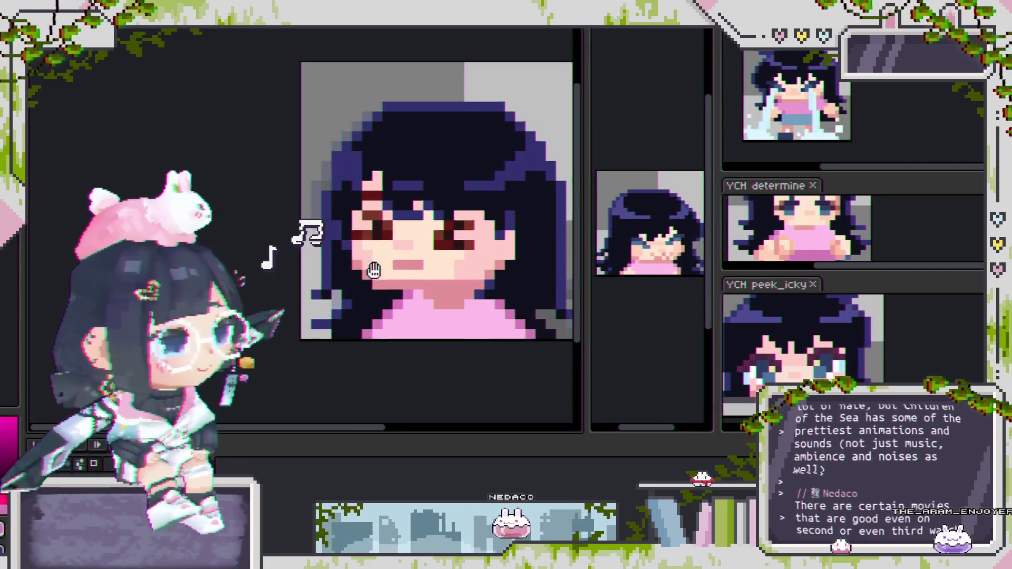
scroll(481, 293, up, 1)
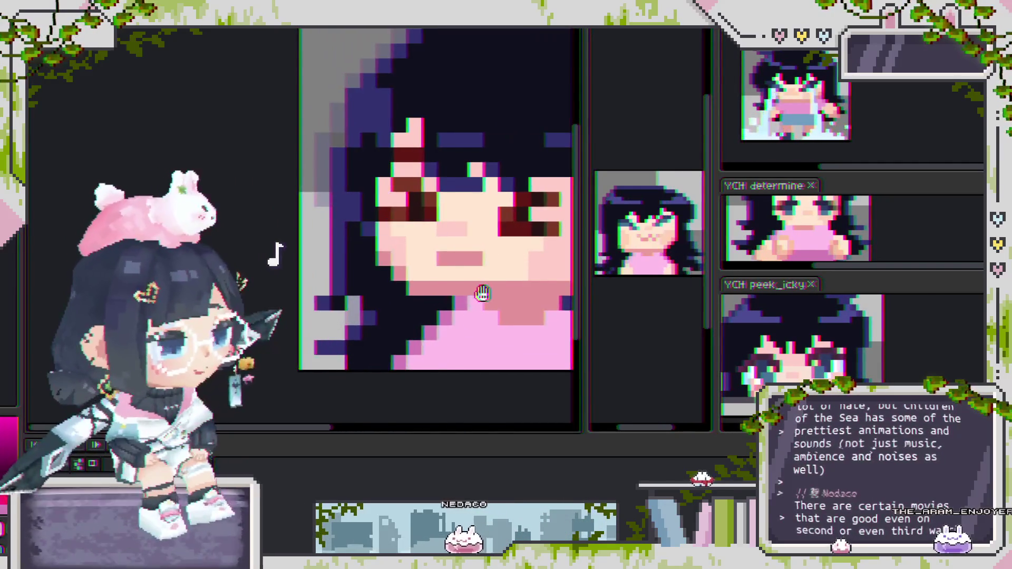
scroll(470, 306, down, 2)
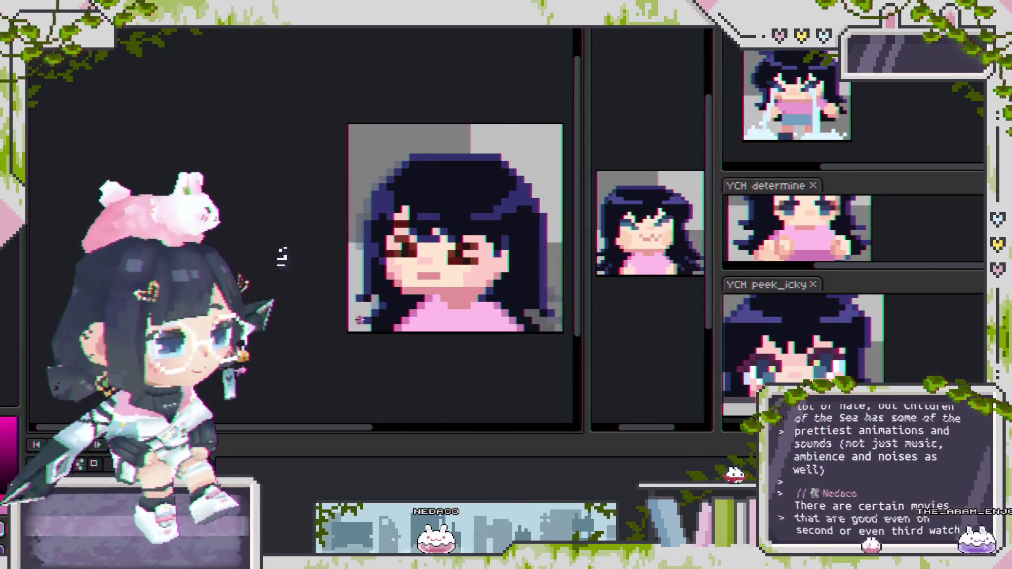
scroll(361, 314, up, 1)
scroll(417, 316, down, 1)
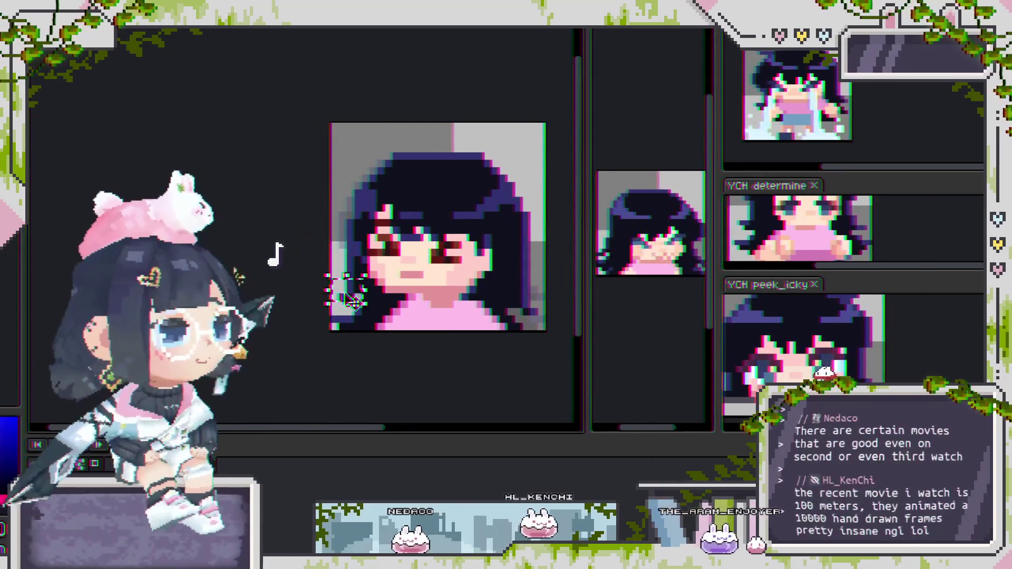
scroll(355, 299, up, 2)
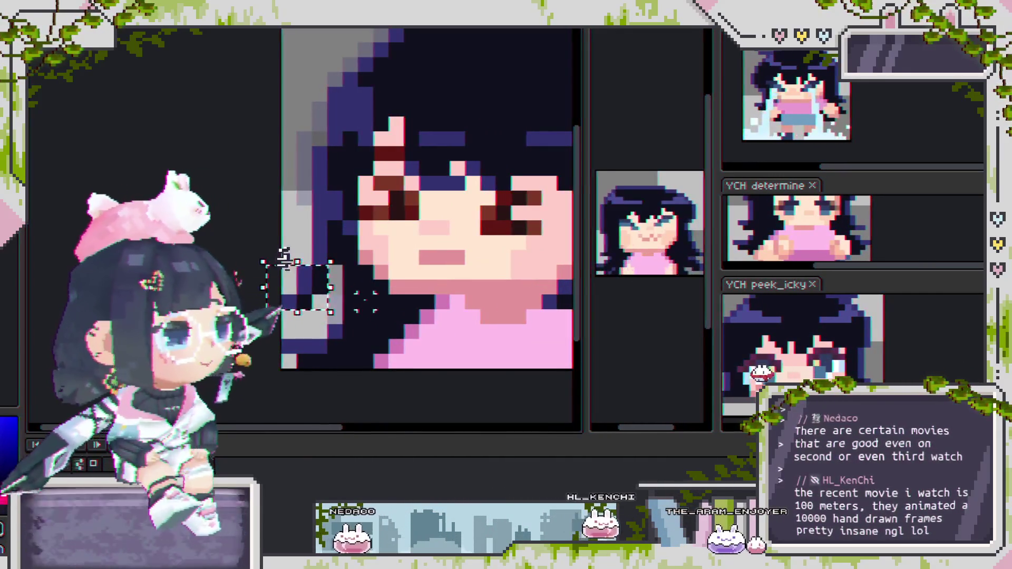
scroll(364, 301, down, 2)
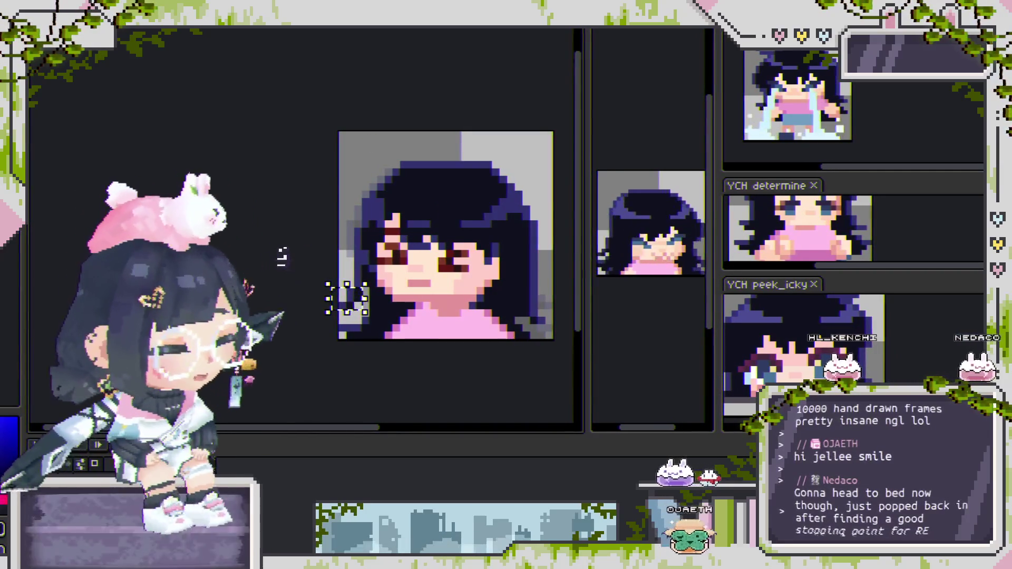
key(Right)
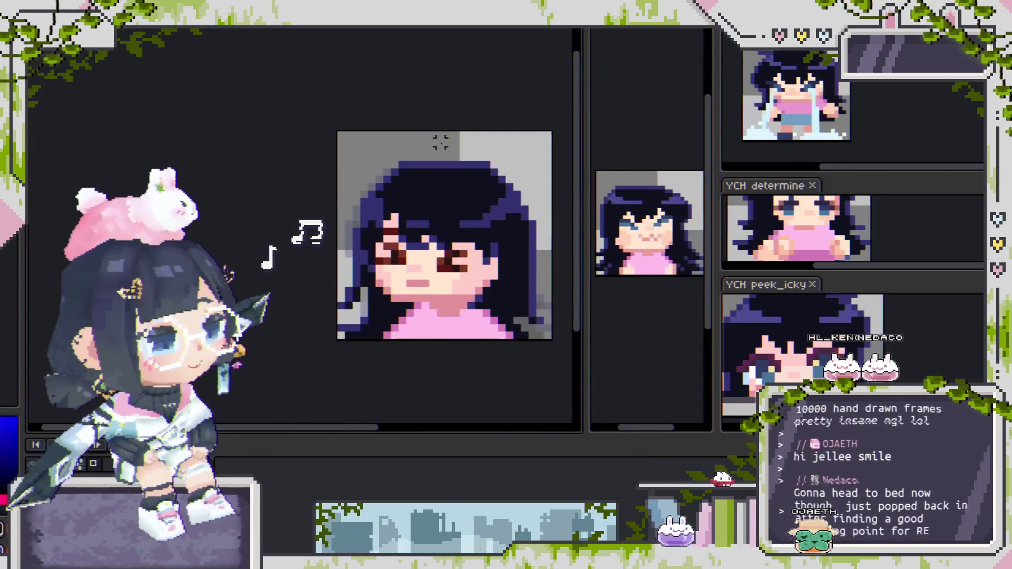
scroll(409, 289, up, 2)
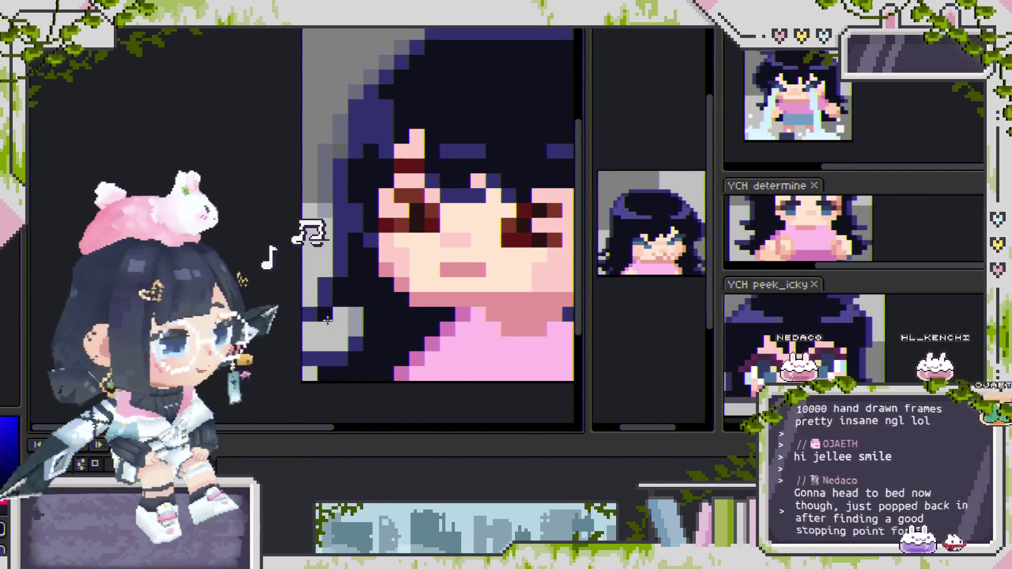
scroll(417, 339, down, 1)
scroll(428, 308, down, 1)
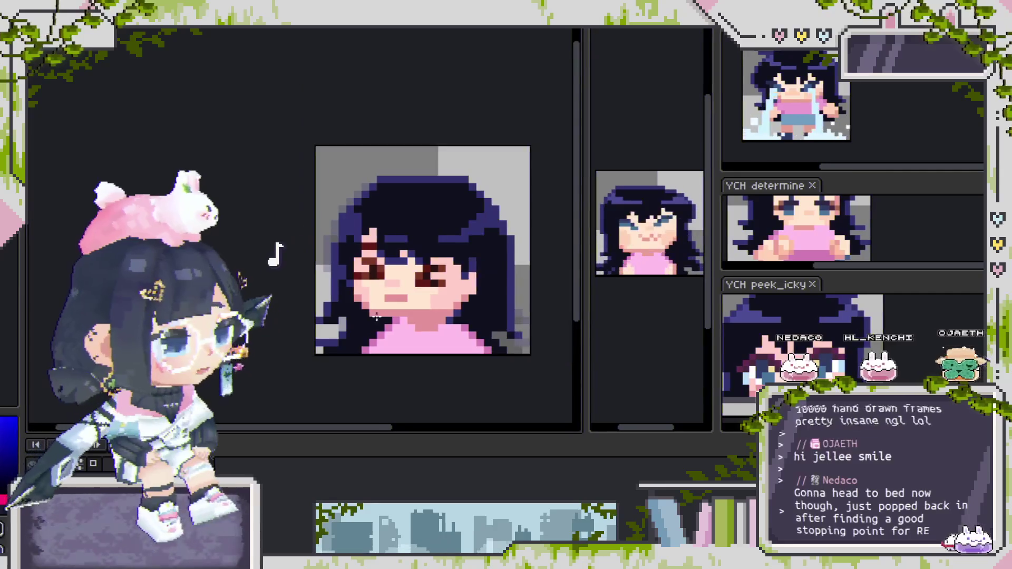
drag(359, 273, 397, 306)
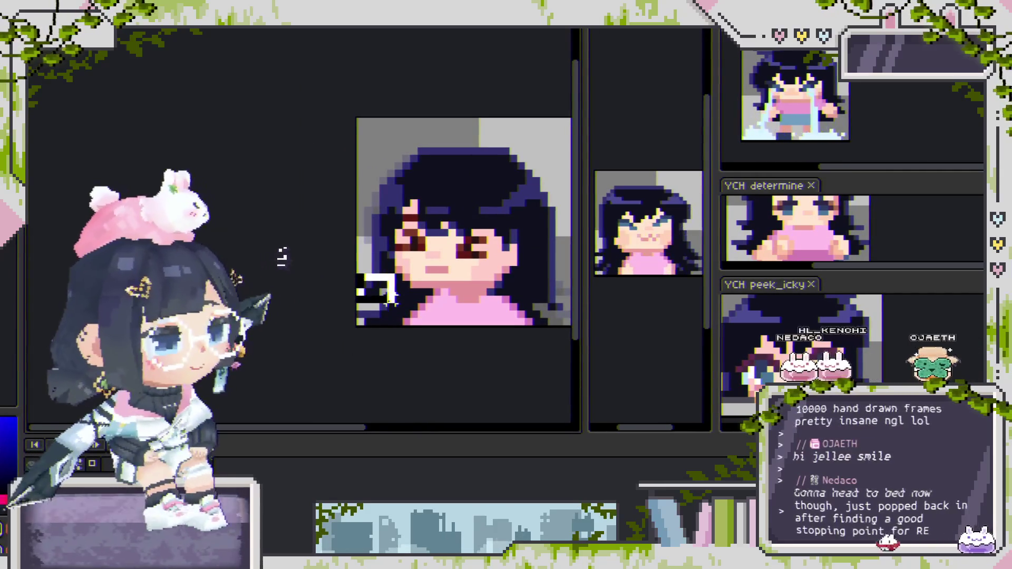
scroll(384, 291, up, 1)
drag(348, 285, 349, 294)
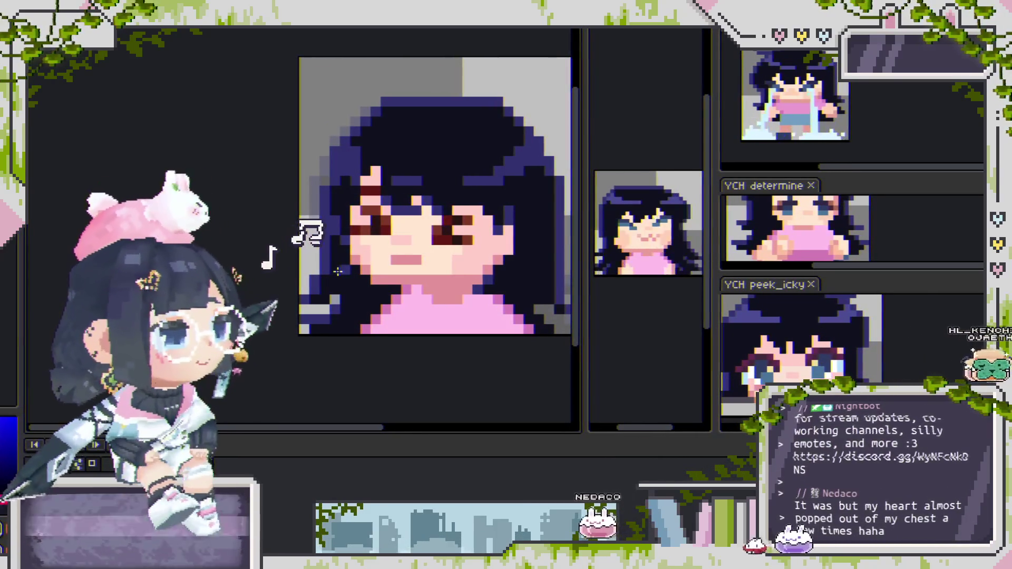
scroll(444, 289, down, 1)
drag(444, 289, 455, 310)
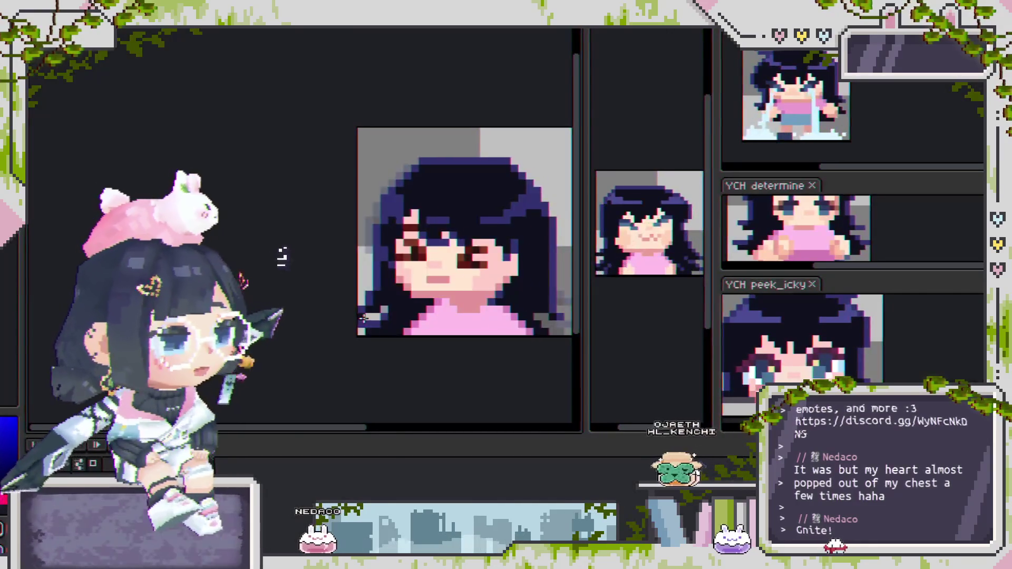
scroll(364, 312, right, 2)
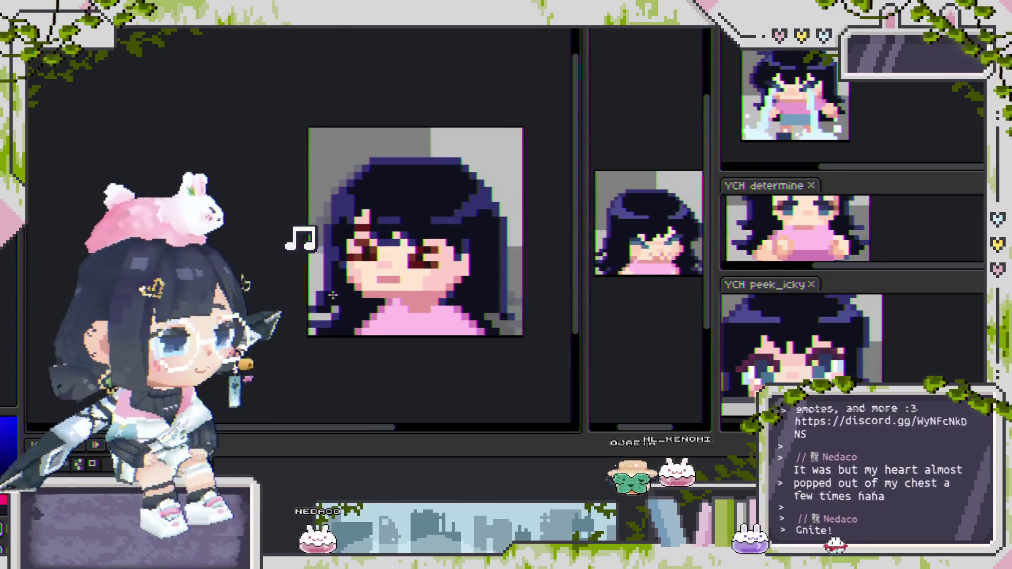
scroll(360, 302, down, 1)
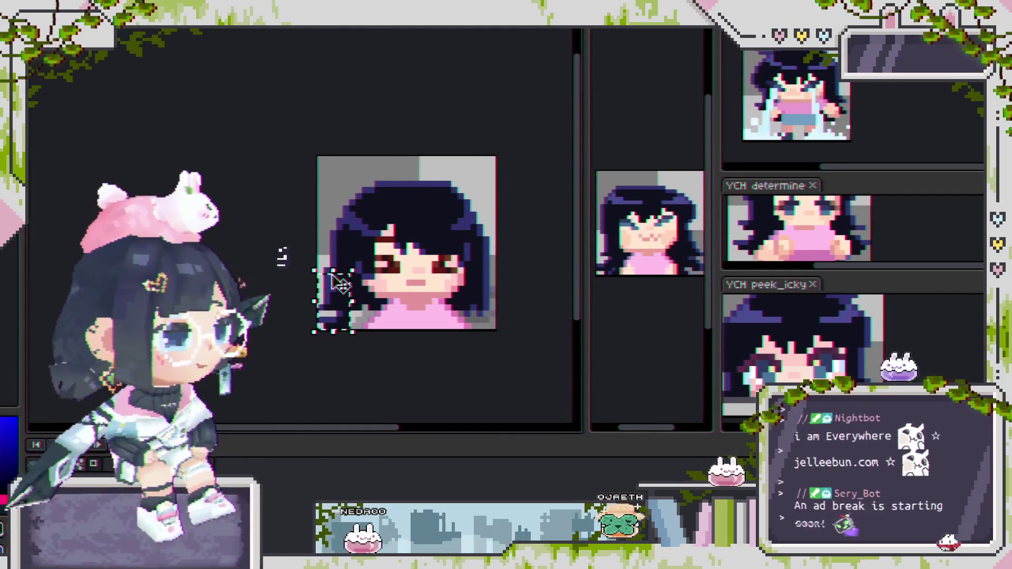
Step: Drag the selected lower-left hair pixels into place, commit them, and step ahead two frames
scroll(334, 269, up, 1)
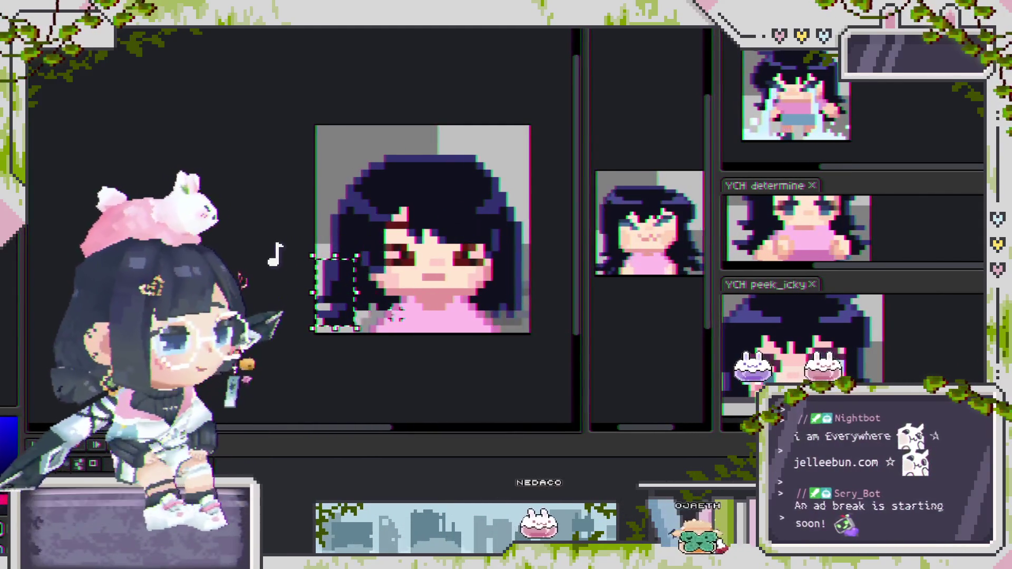
scroll(396, 315, up, 1)
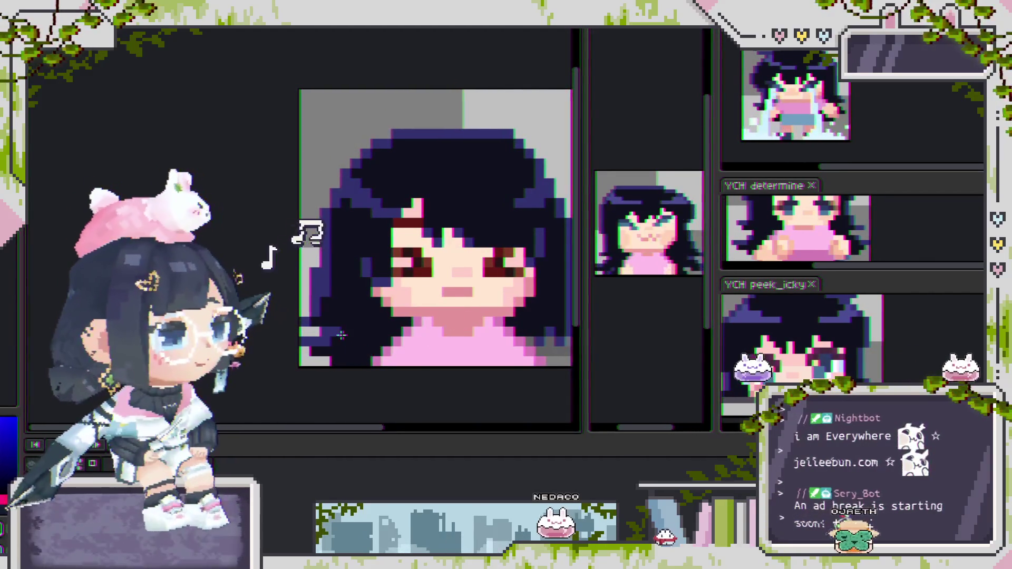
scroll(341, 335, down, 1)
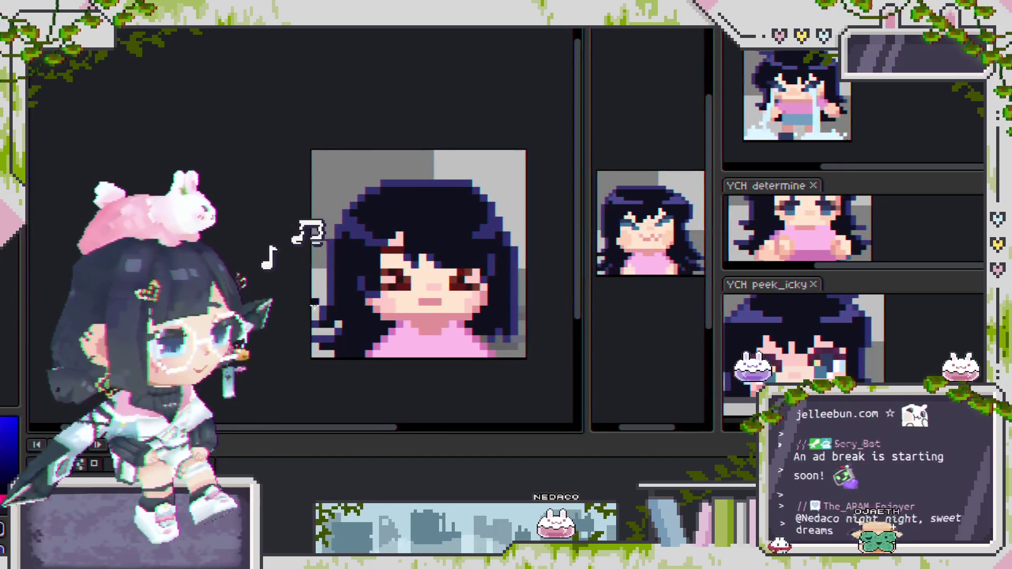
scroll(317, 348, up, 1)
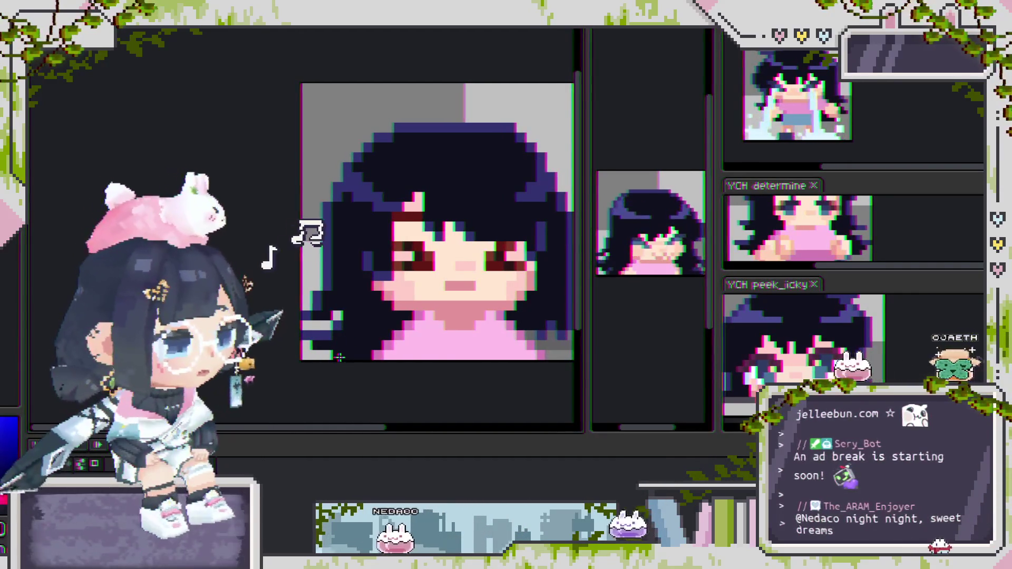
scroll(396, 365, down, 1)
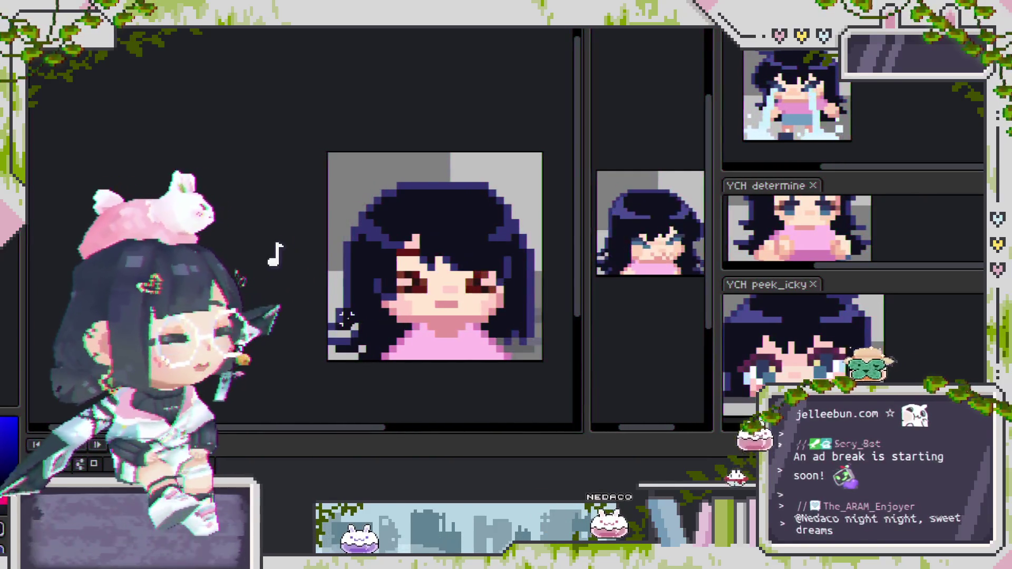
drag(331, 320, 369, 343)
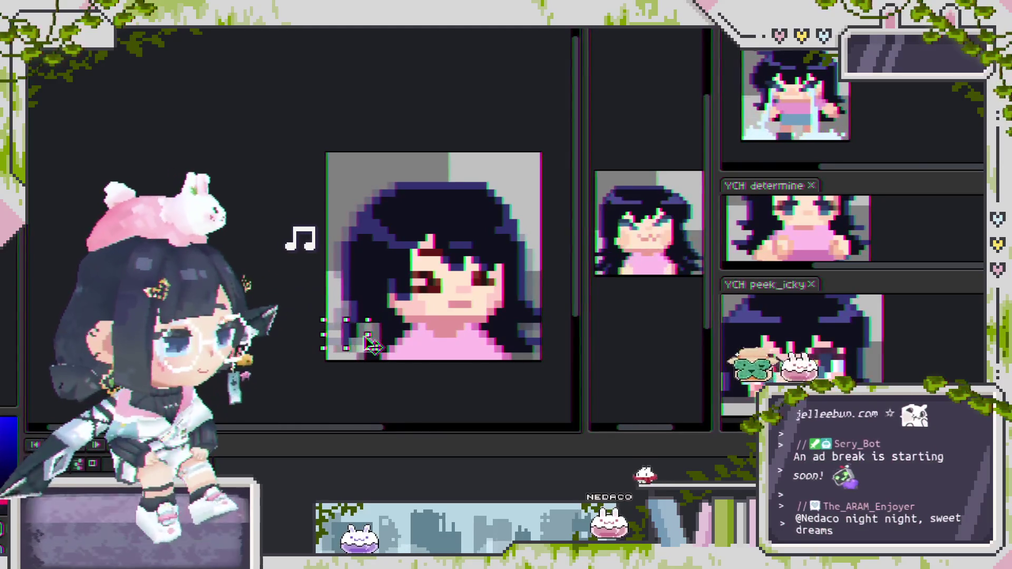
click(371, 365)
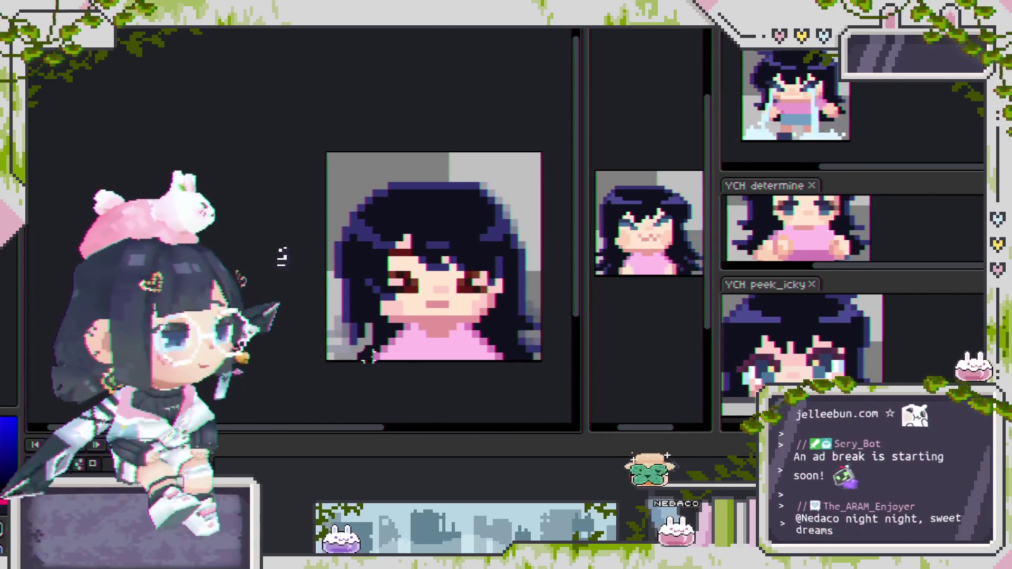
key(Right)
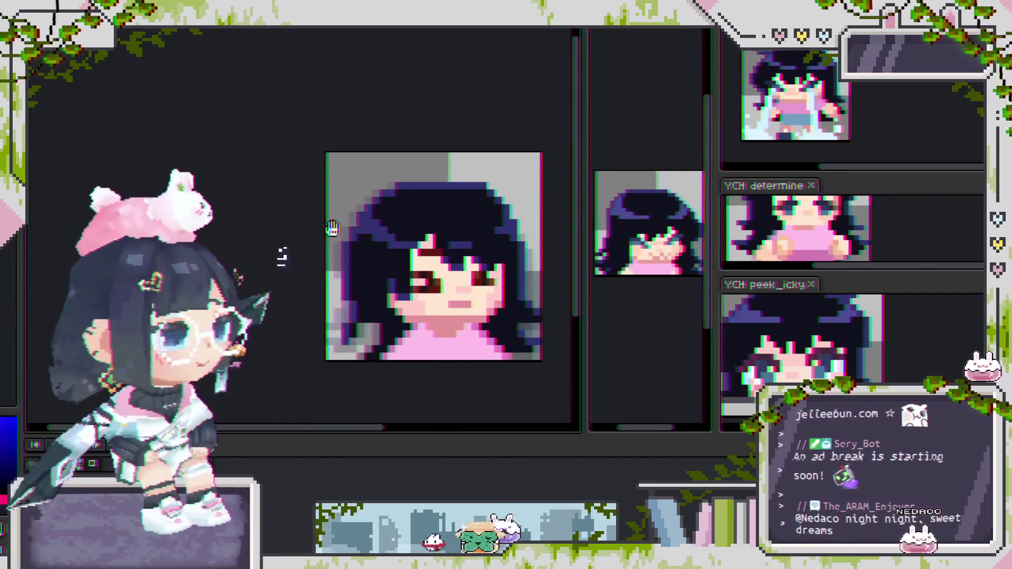
key(Right)
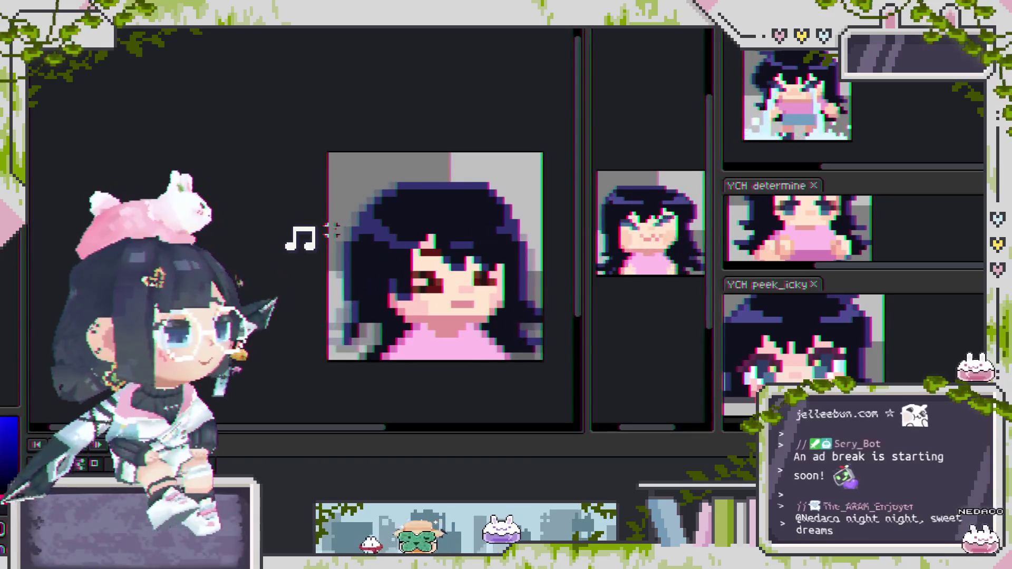
Step: Step forward two frames to the pose with the head further left, zoomed on the lower-left
key(Right)
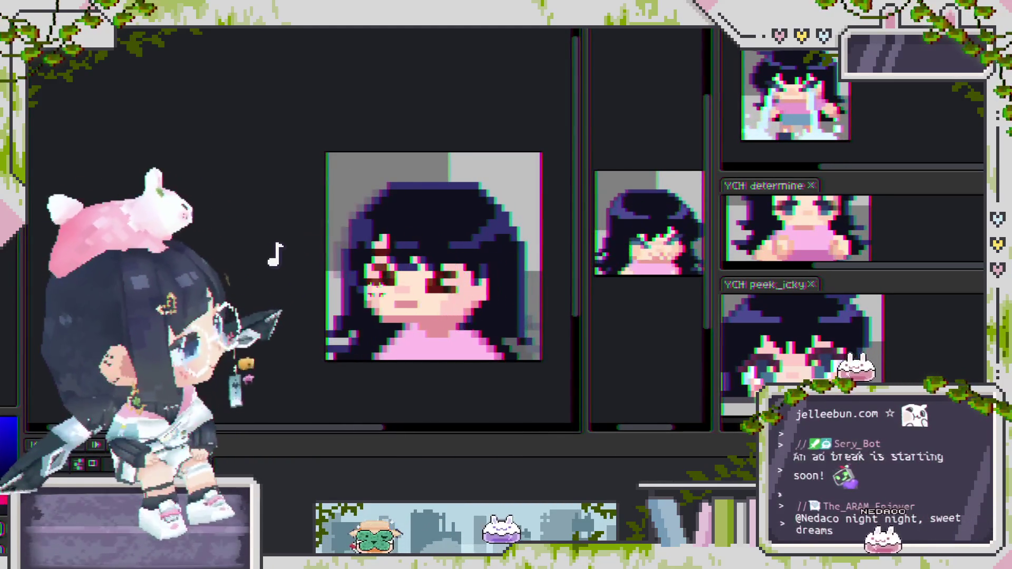
key(Right)
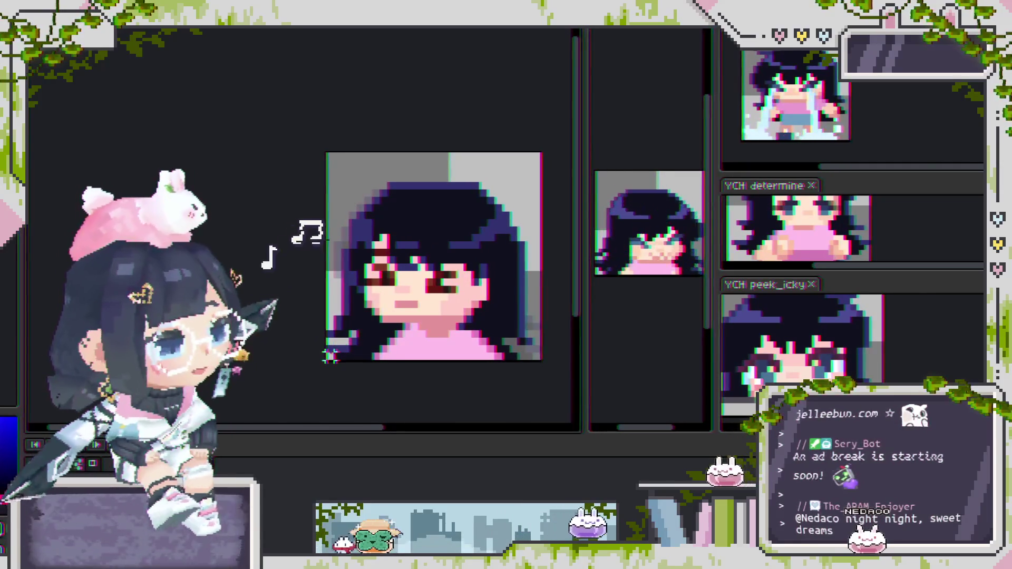
scroll(330, 333, up, 3)
scroll(307, 337, down, 2)
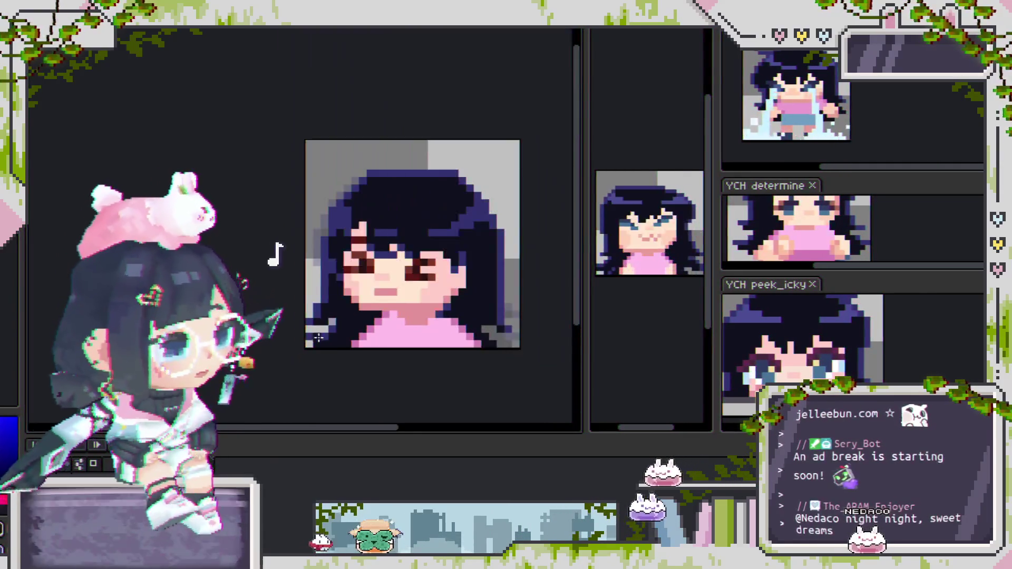
scroll(308, 337, up, 2)
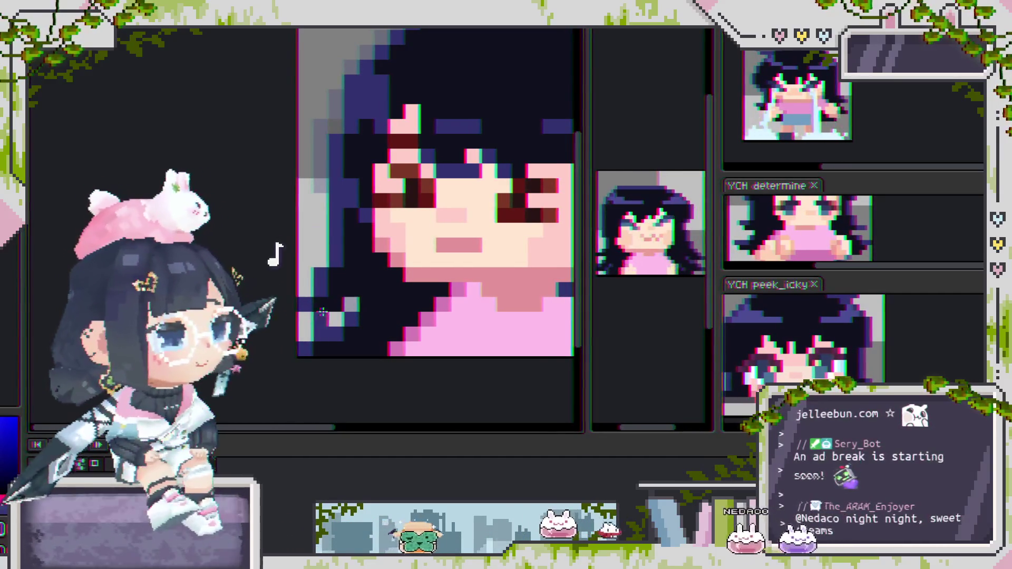
Step: Paint the stray grey pixels at the hair's lower-left dark navy on two frames
scroll(330, 316, left, 2)
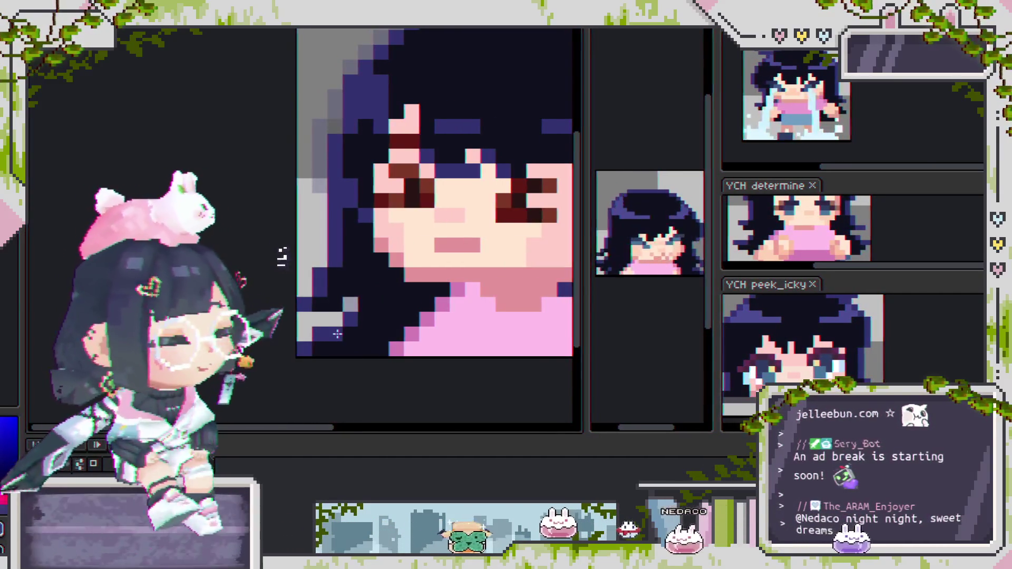
drag(336, 333, 367, 332)
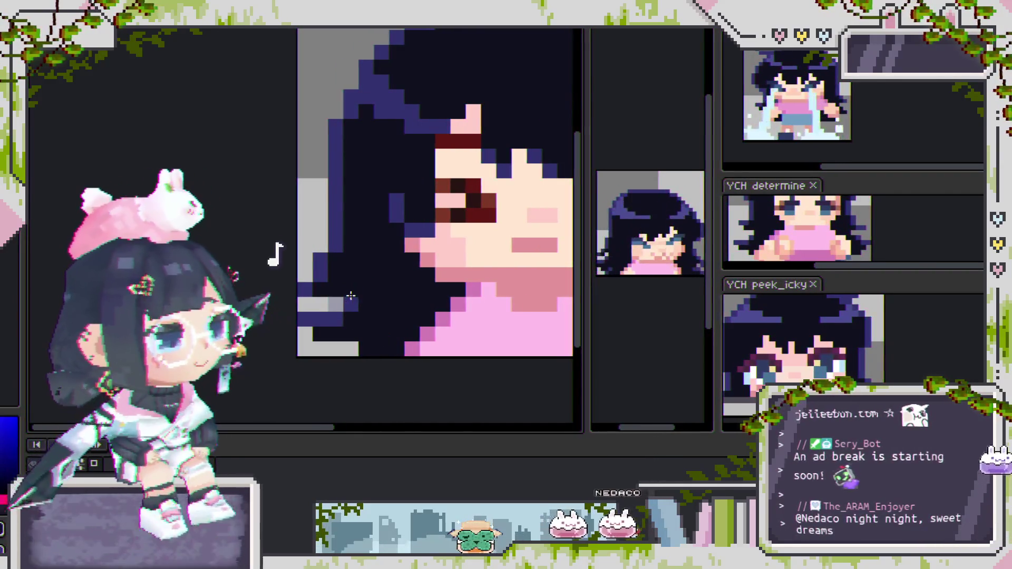
click(352, 294)
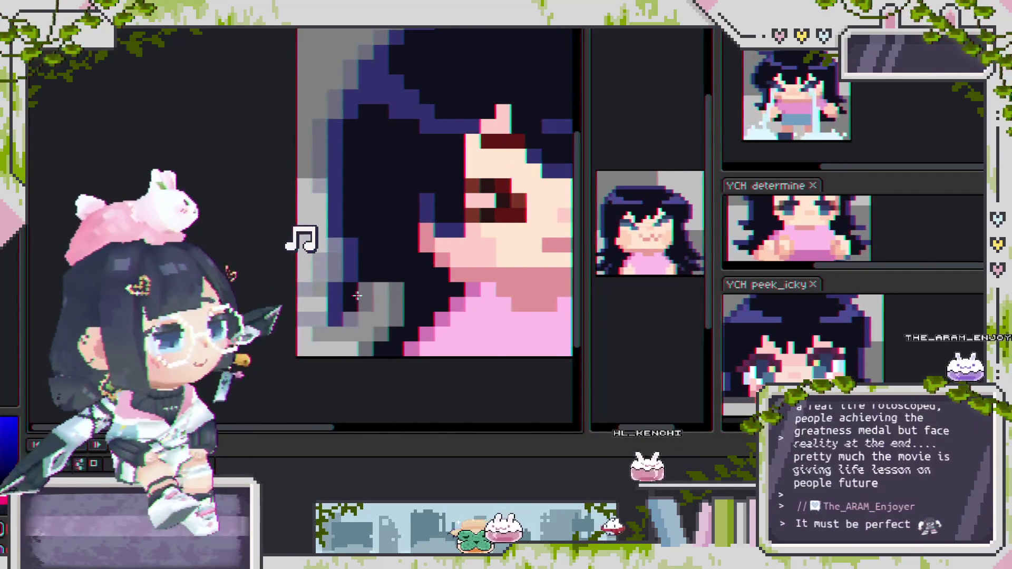
key(Right)
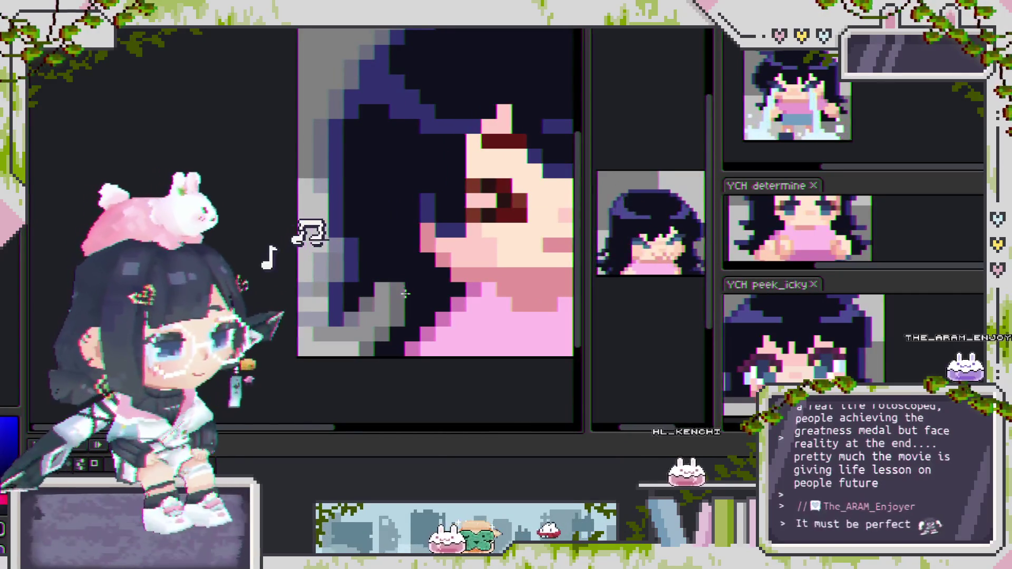
key(Right)
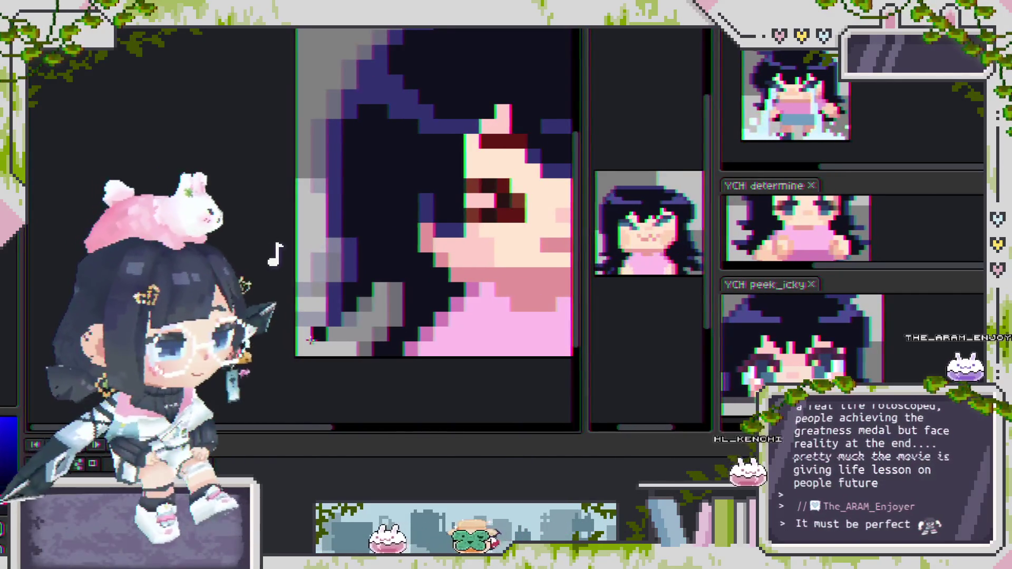
drag(396, 290, 378, 323)
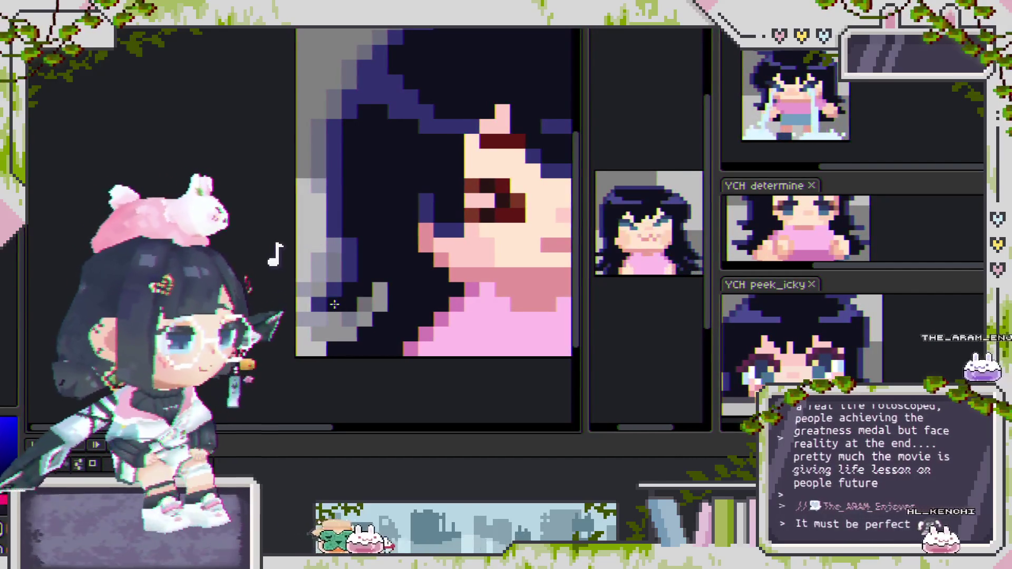
click(381, 295)
click(320, 334)
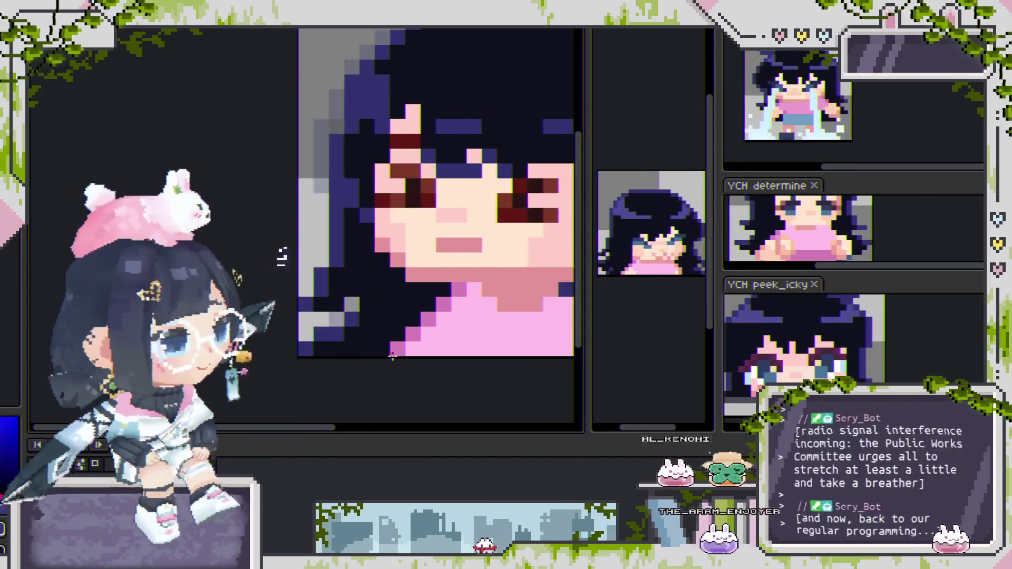
scroll(390, 356, down, 2)
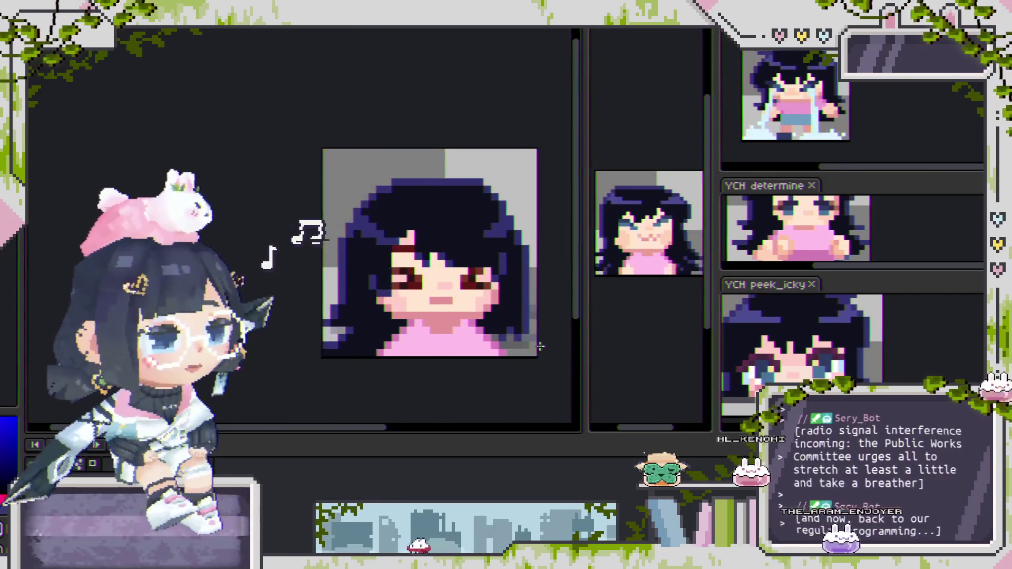
Step: Select and commit the lower-right hair block, then advance to the tilted-head frame
scroll(527, 336, up, 2)
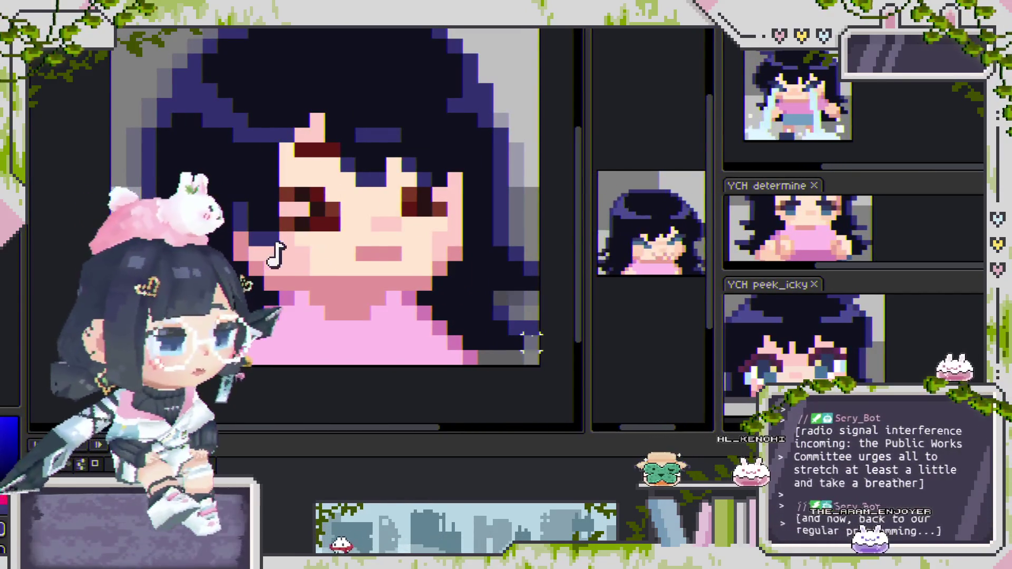
drag(477, 217, 458, 214)
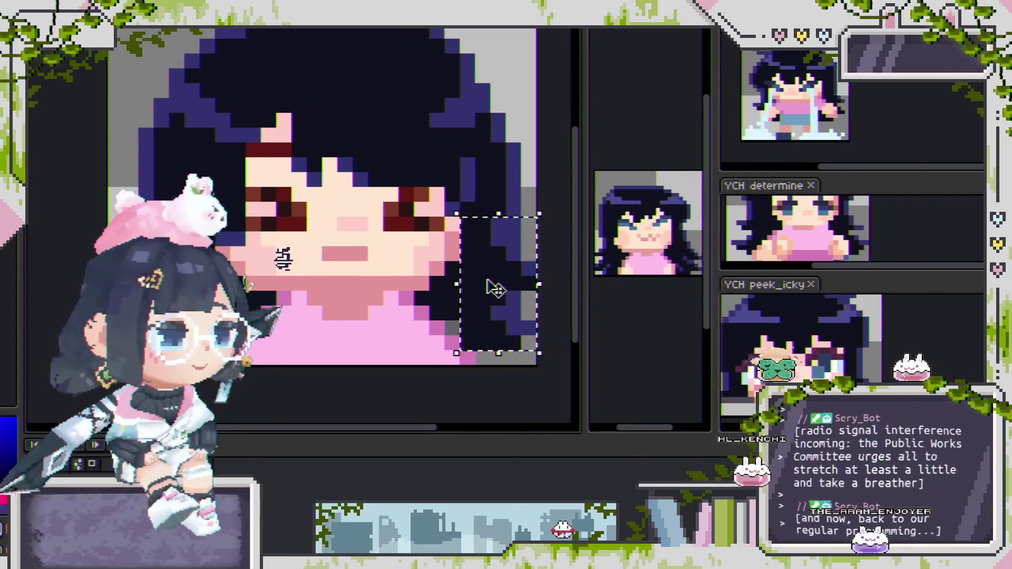
click(522, 239)
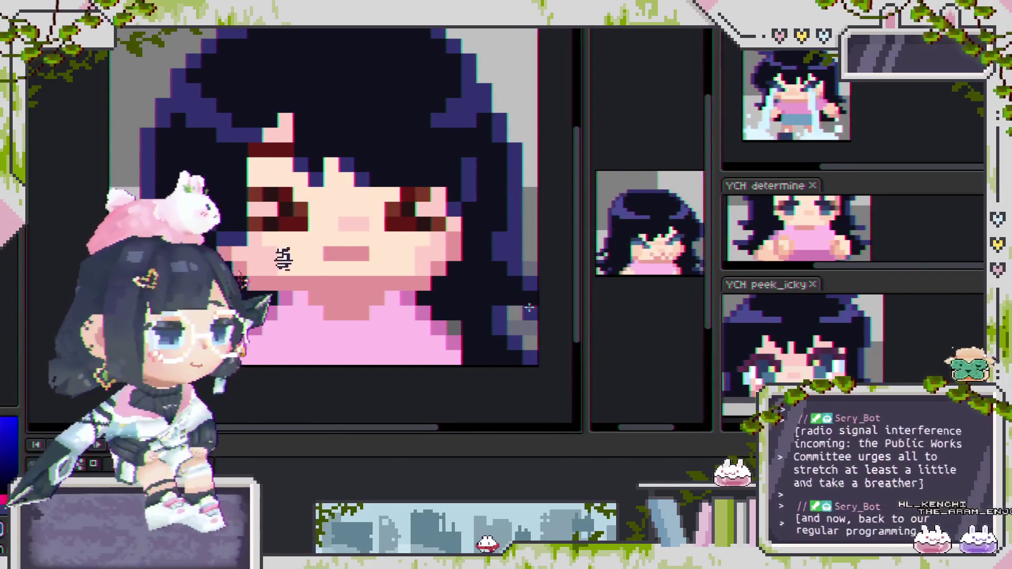
key(Right)
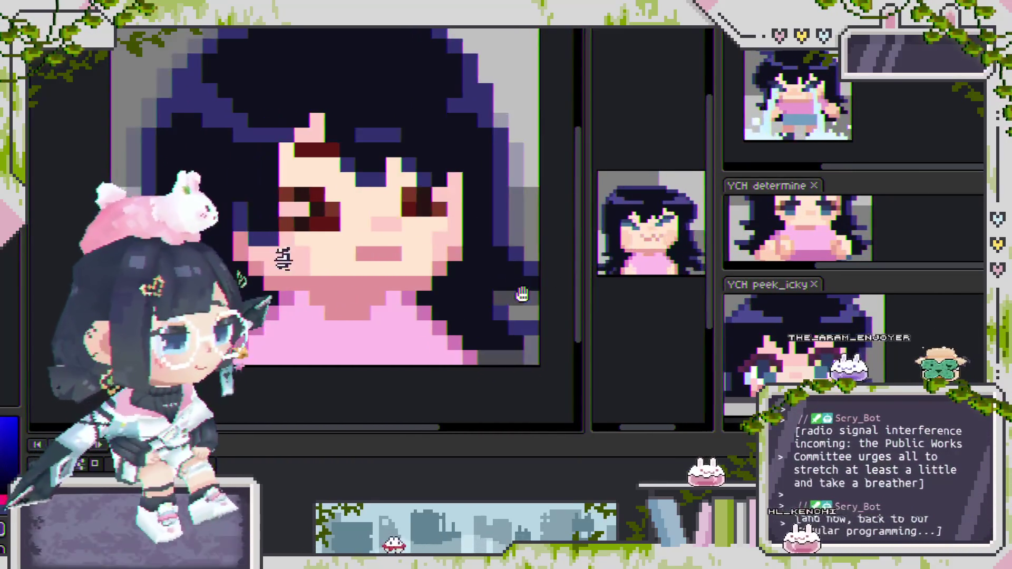
scroll(522, 294, down, 2)
scroll(435, 252, down, 1)
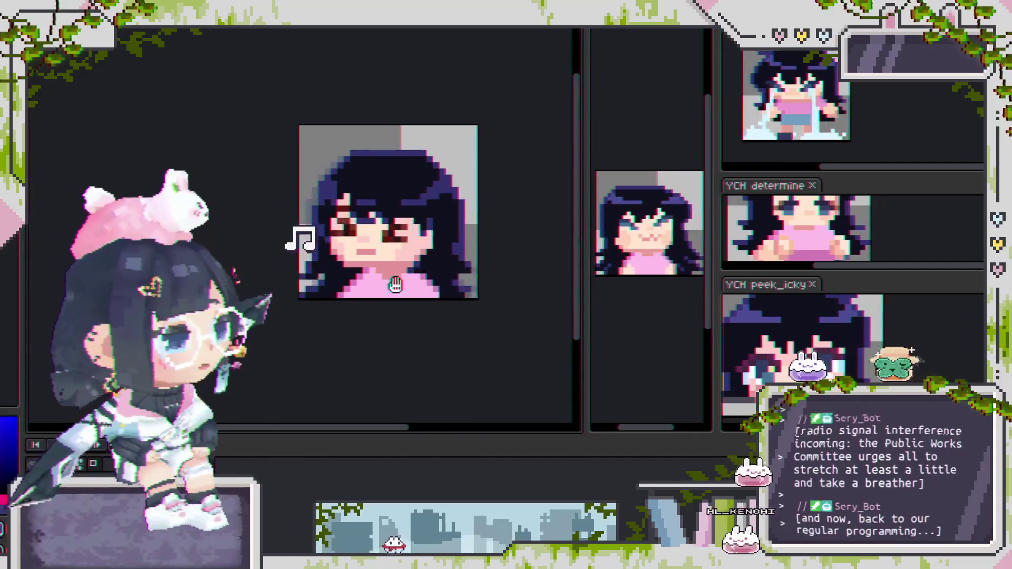
drag(414, 280, 457, 283)
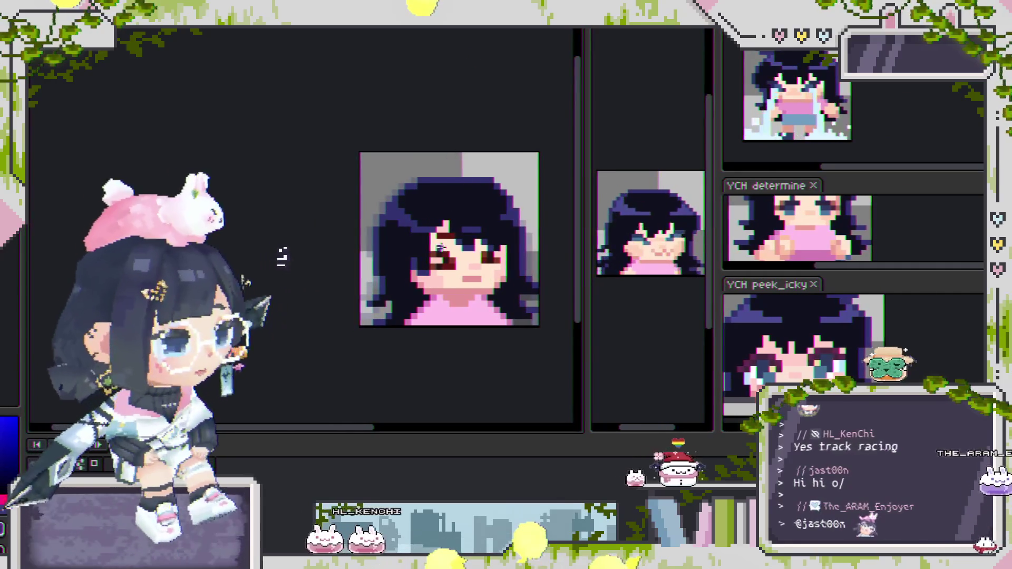
scroll(440, 248, up, 2)
scroll(483, 228, up, 3)
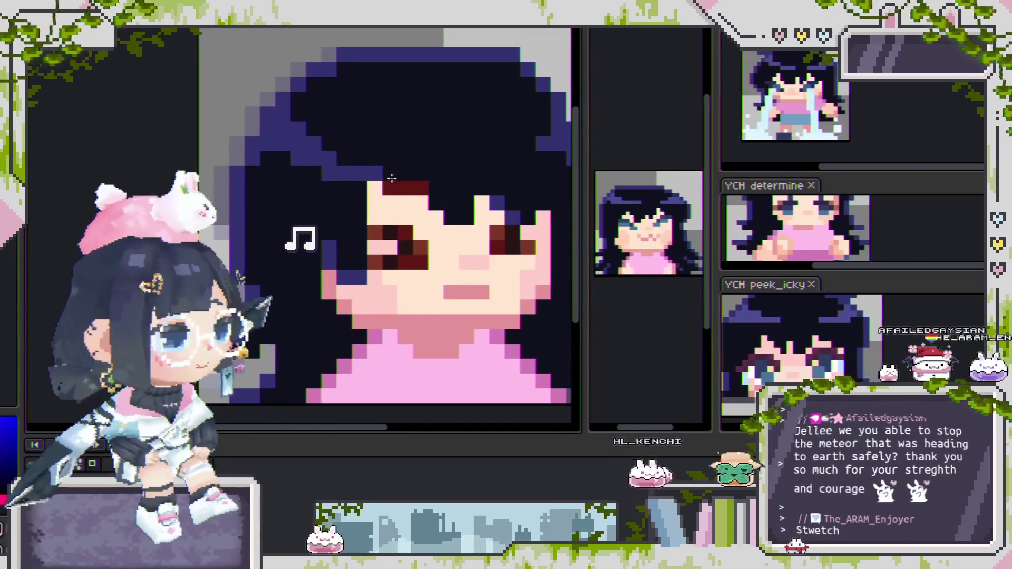
scroll(404, 213, down, 1)
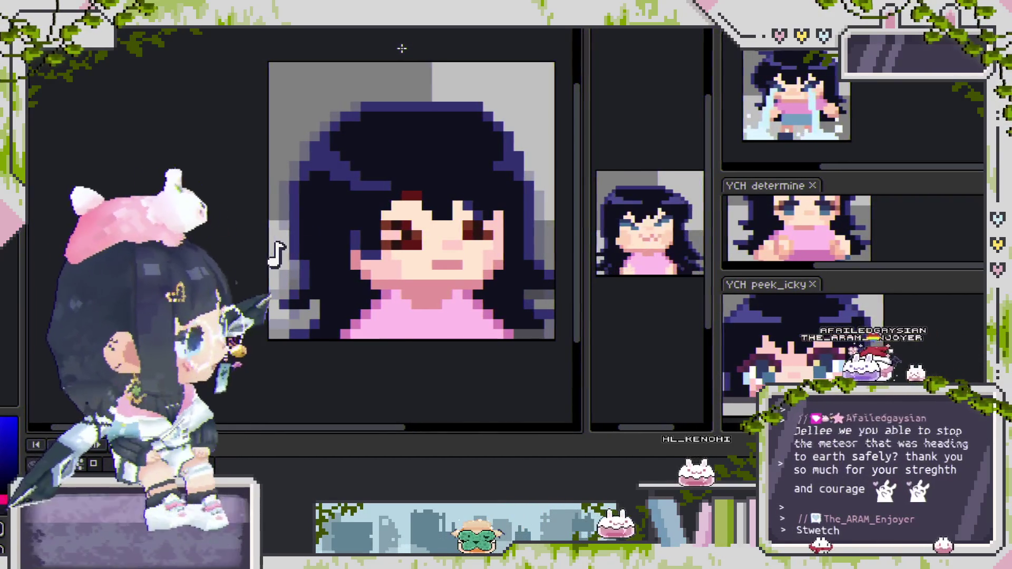
scroll(427, 164, down, 2)
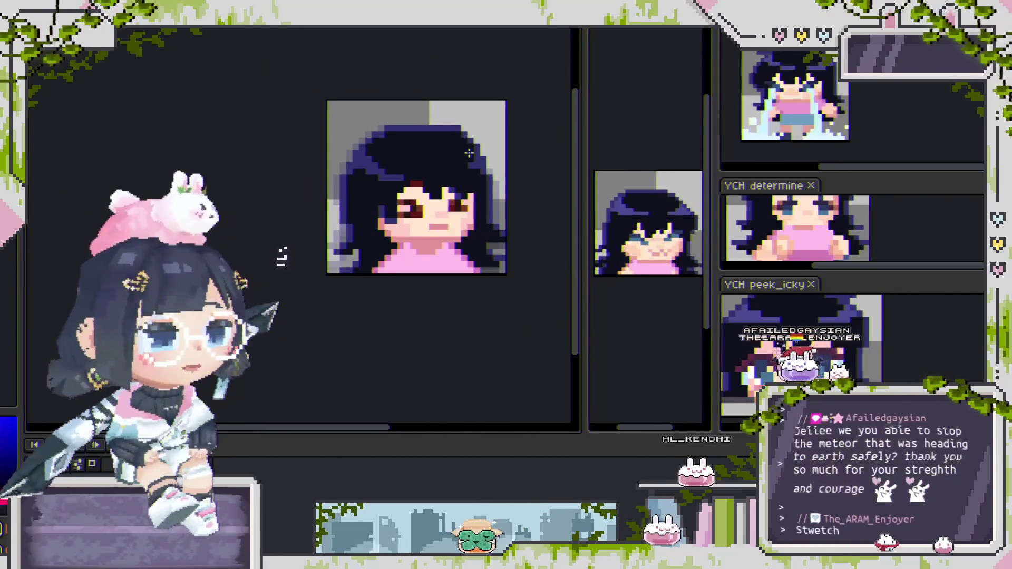
scroll(490, 210, up, 2)
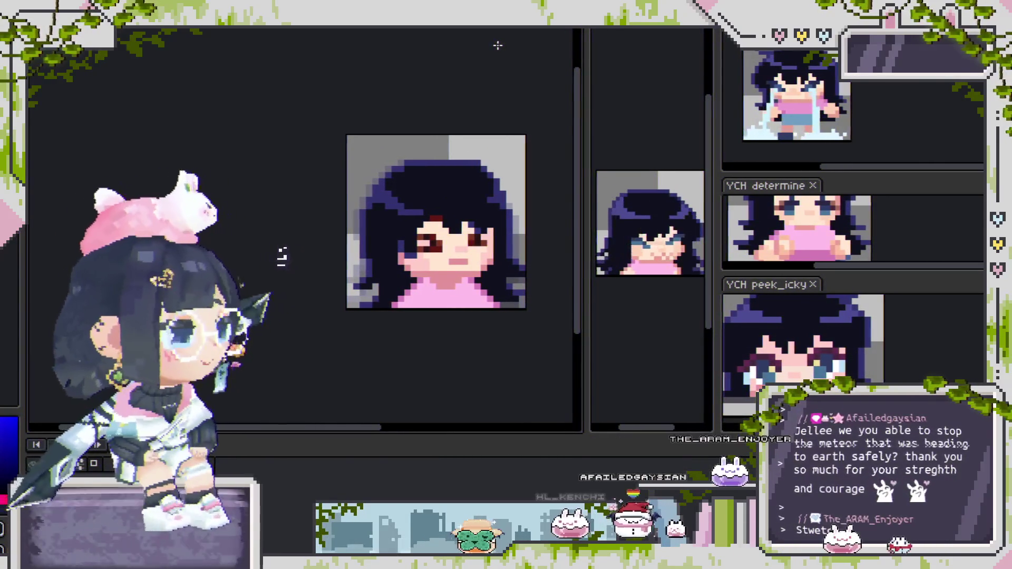
key(Return)
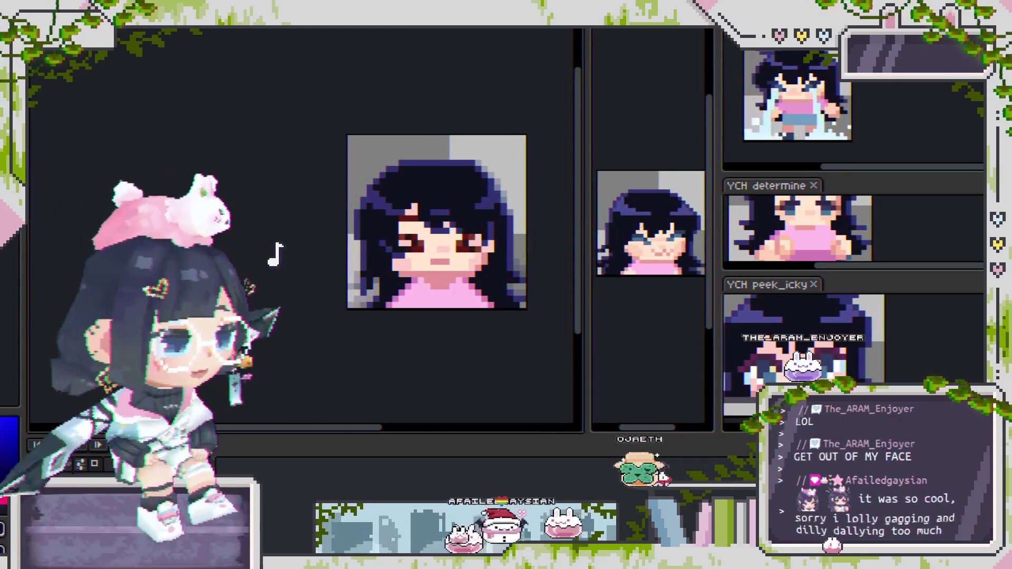
Step: Scroll the canvas view left while the portrait animation loops
scroll(461, 236, left, 2)
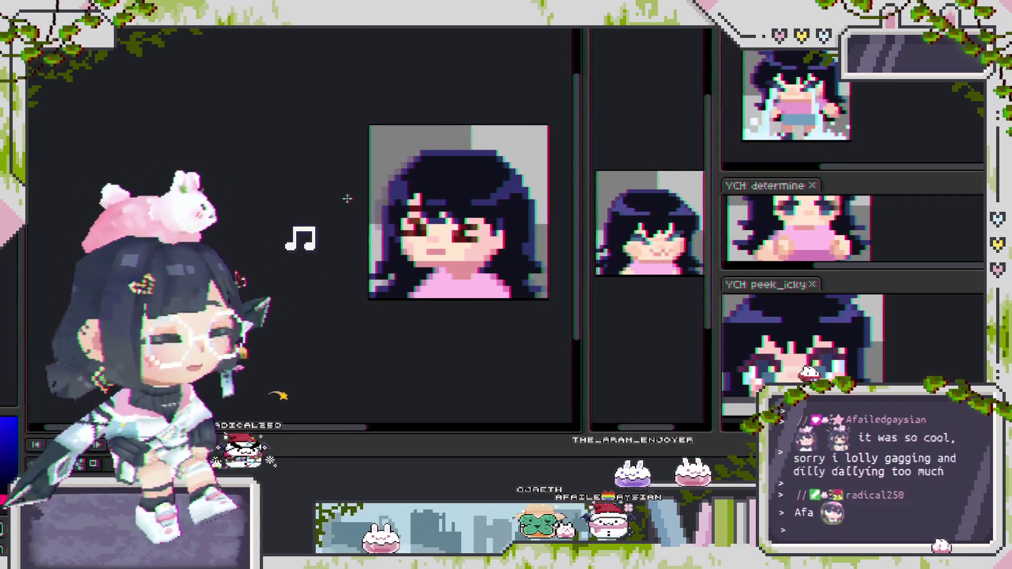
scroll(372, 188, up, 3)
scroll(401, 200, down, 3)
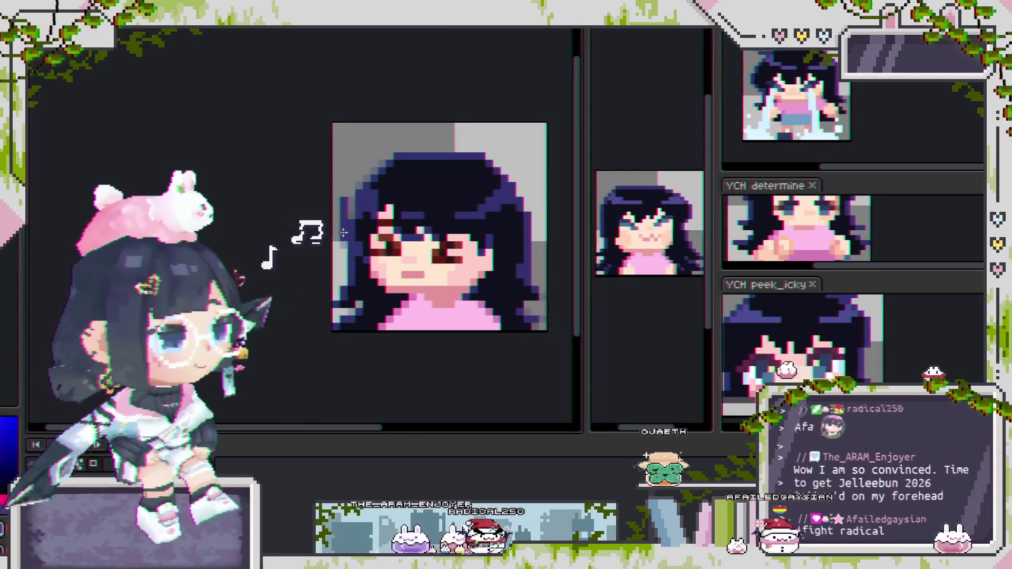
scroll(311, 236, up, 1)
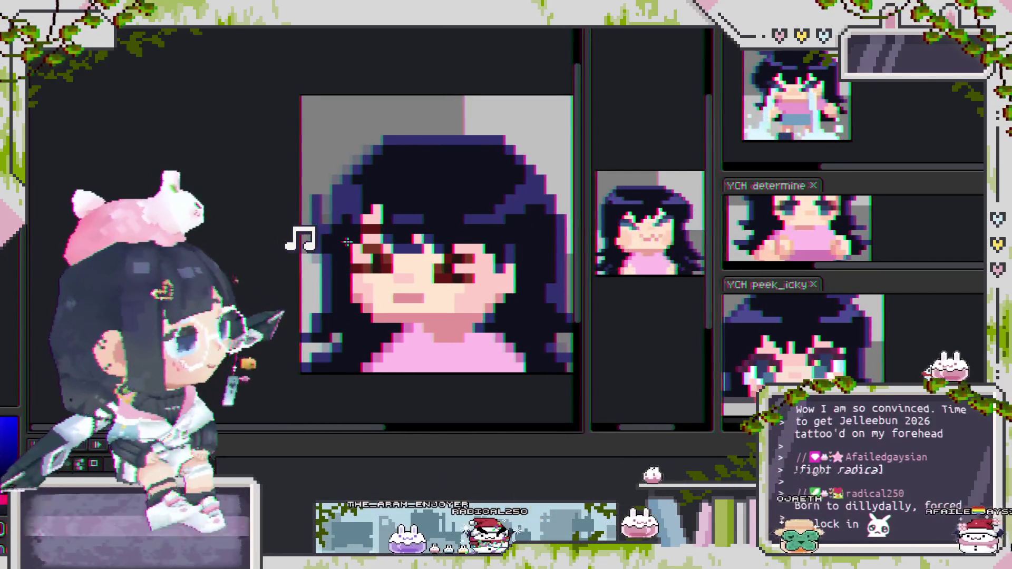
scroll(328, 236, down, 1)
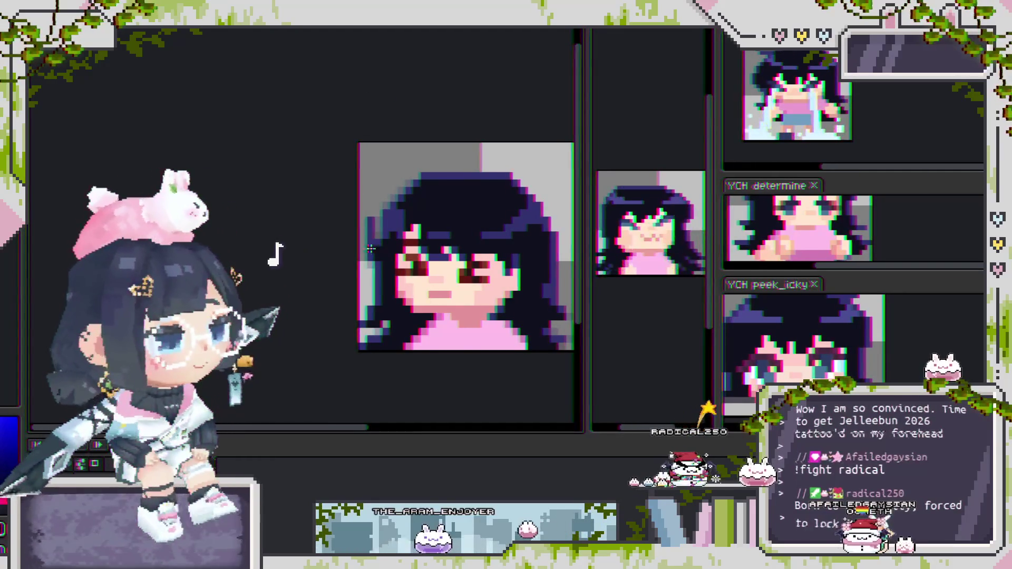
scroll(372, 246, up, 1)
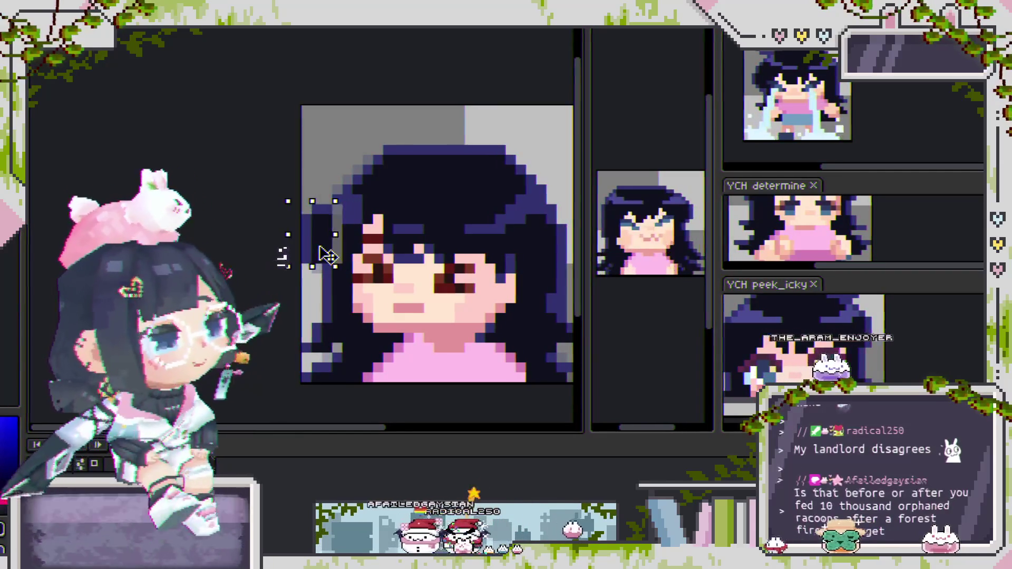
Step: Drop the marquee selection around the girl's left hair edge
click(363, 287)
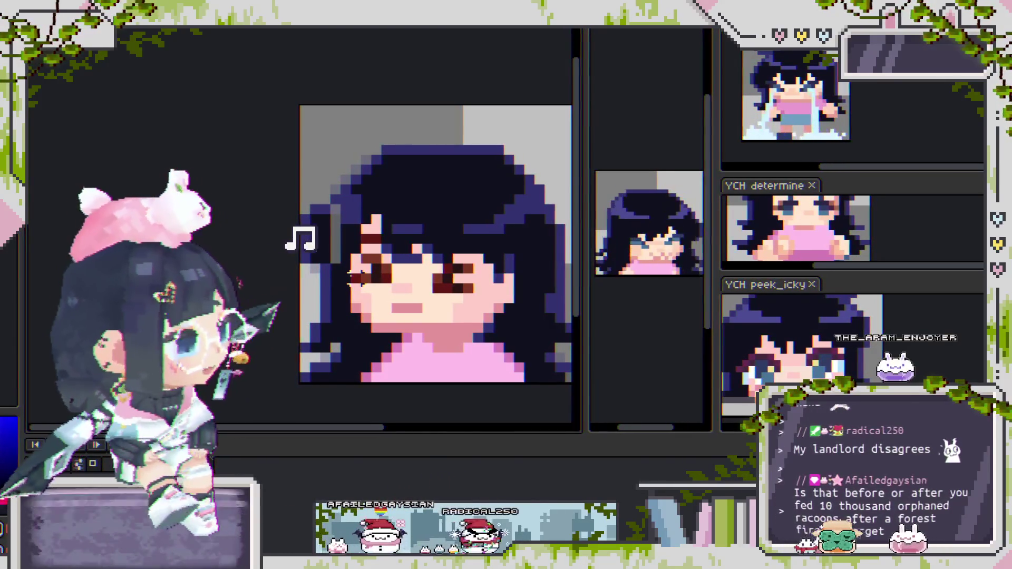
scroll(314, 218, up, 1)
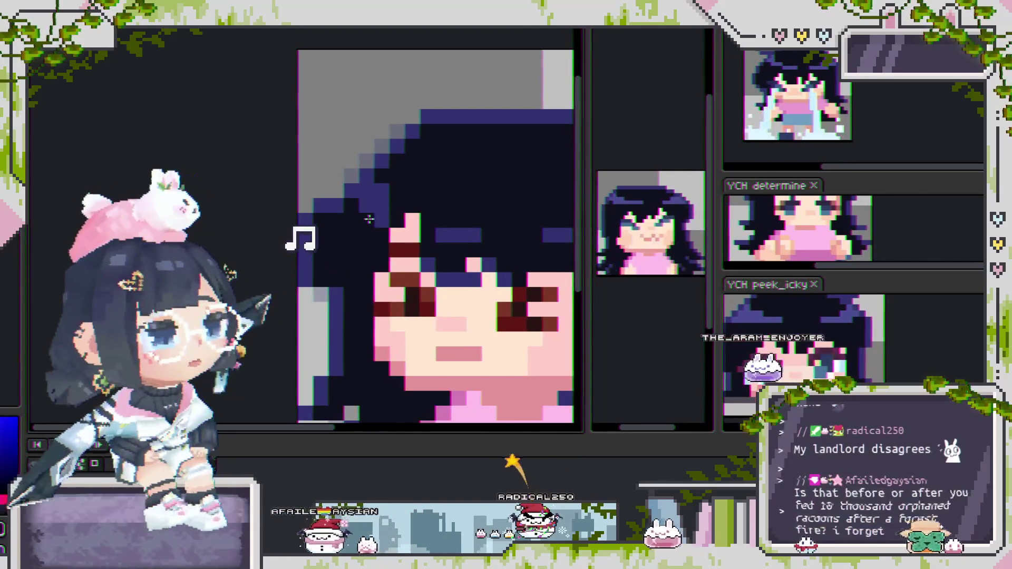
Step: Draw a selection on the left hair edge and move the box to the right hair edge
scroll(385, 237, down, 1)
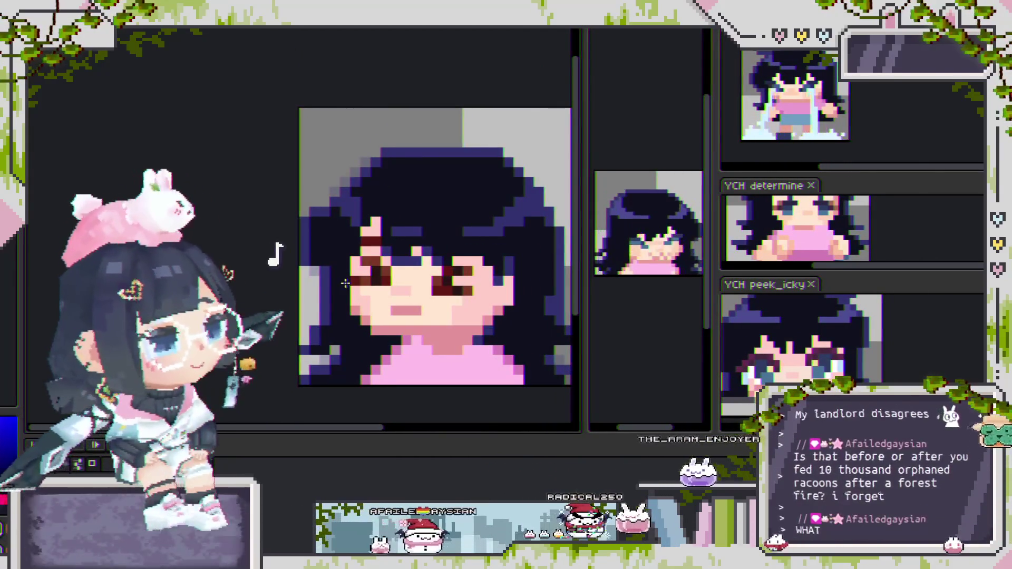
scroll(383, 275, down, 2)
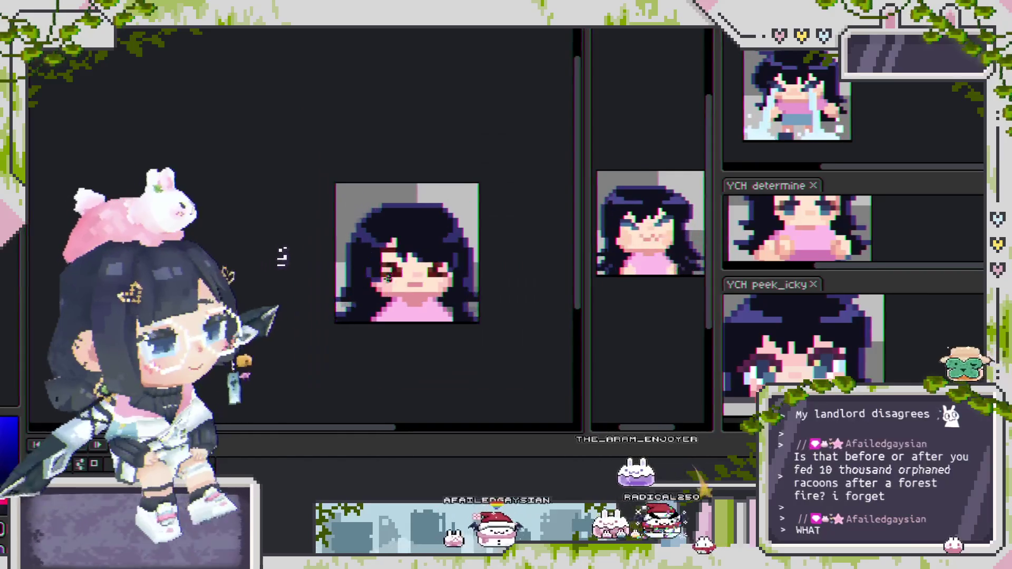
scroll(357, 258, up, 1)
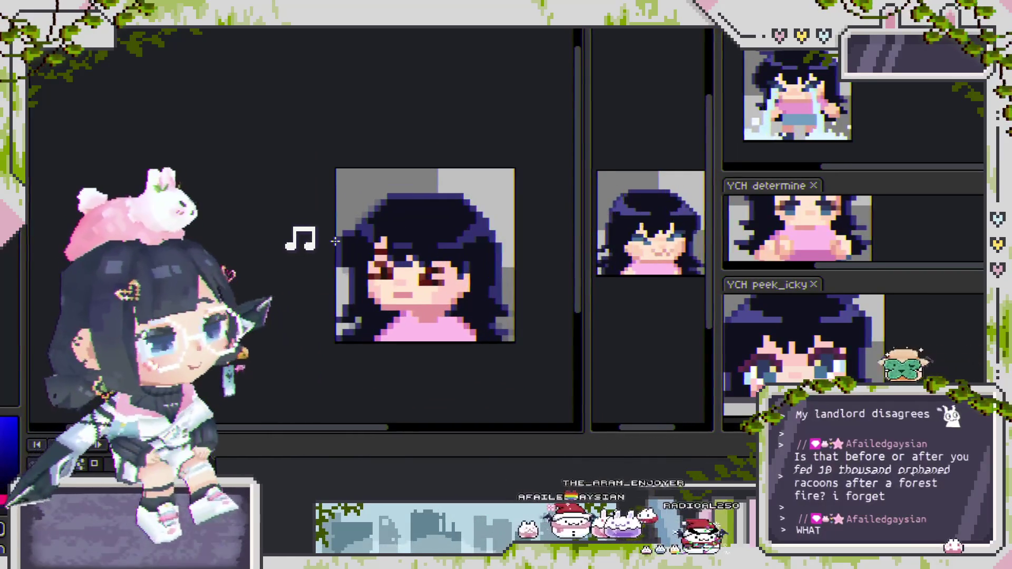
drag(331, 220, 362, 271)
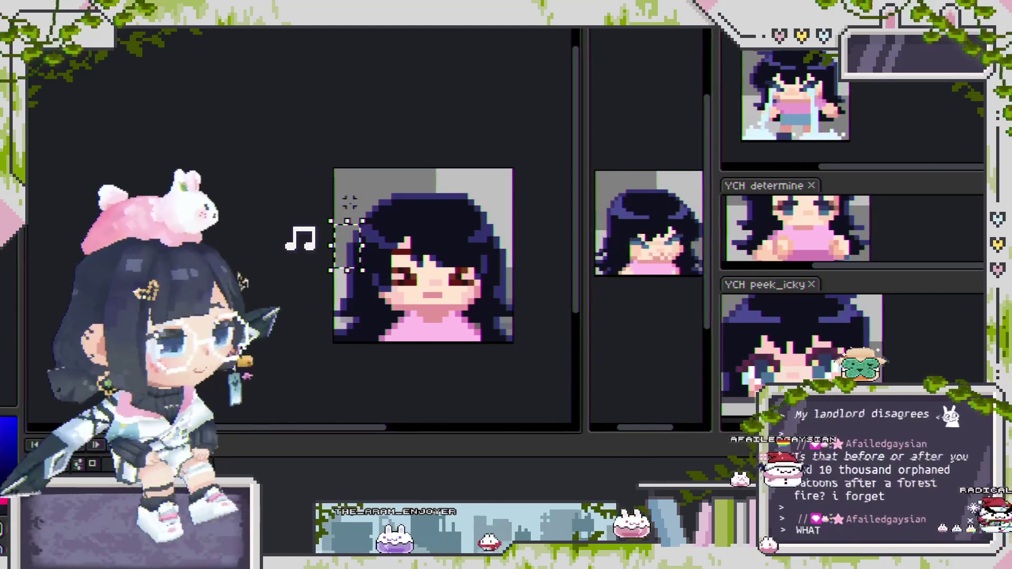
scroll(352, 260, up, 1)
drag(349, 252, 543, 248)
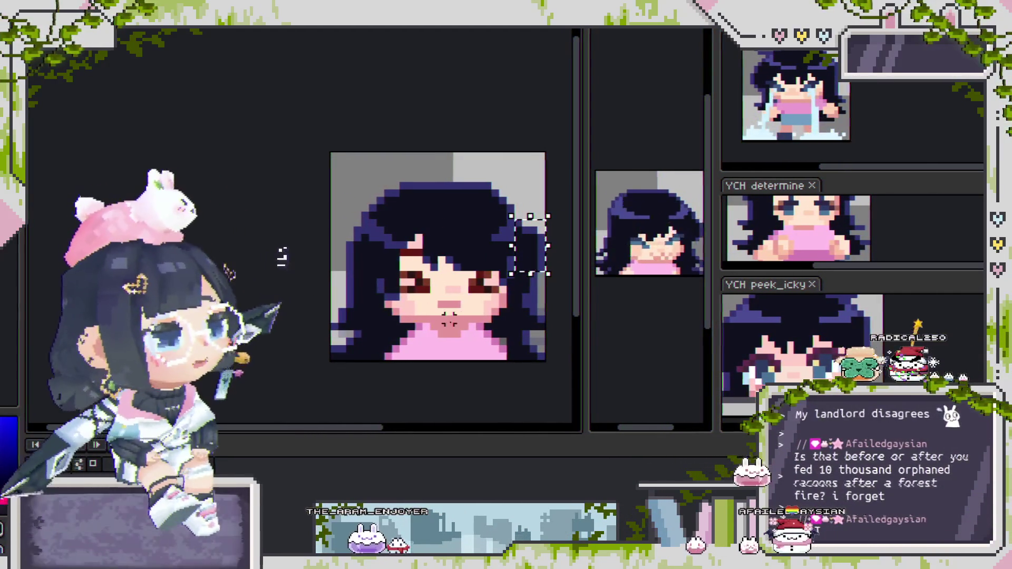
Step: Shift the selected right-edge hair pixels up one pixel and commit them
scroll(516, 284, up, 1)
scroll(508, 289, up, 1)
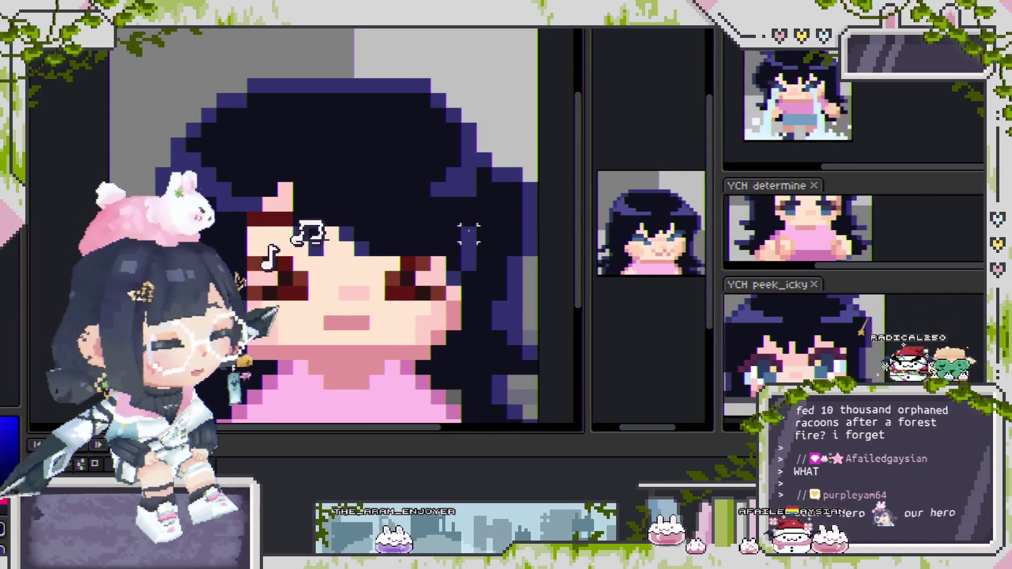
scroll(470, 269, down, 2)
scroll(472, 238, up, 1)
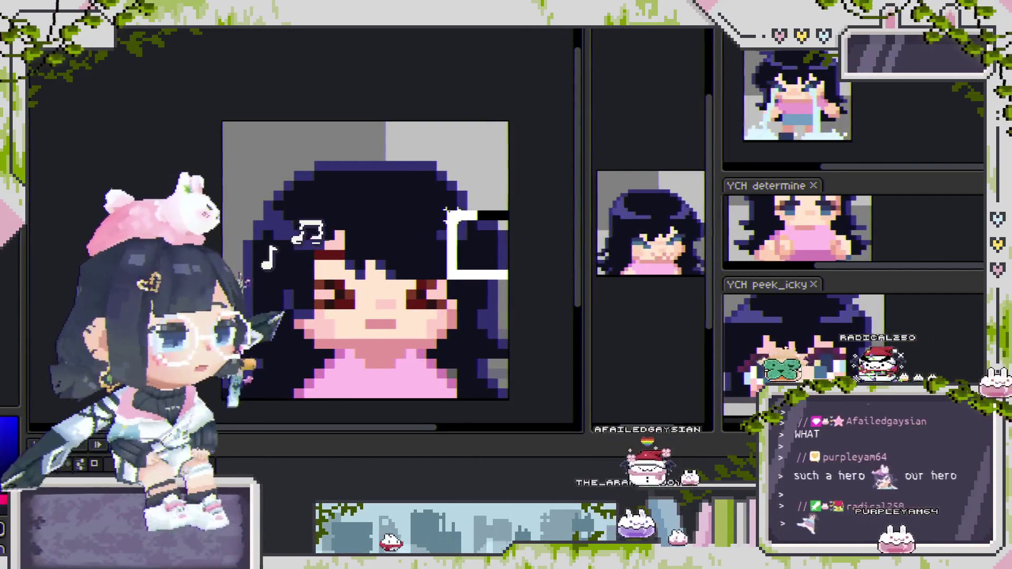
scroll(487, 234, up, 1)
drag(487, 237, 491, 225)
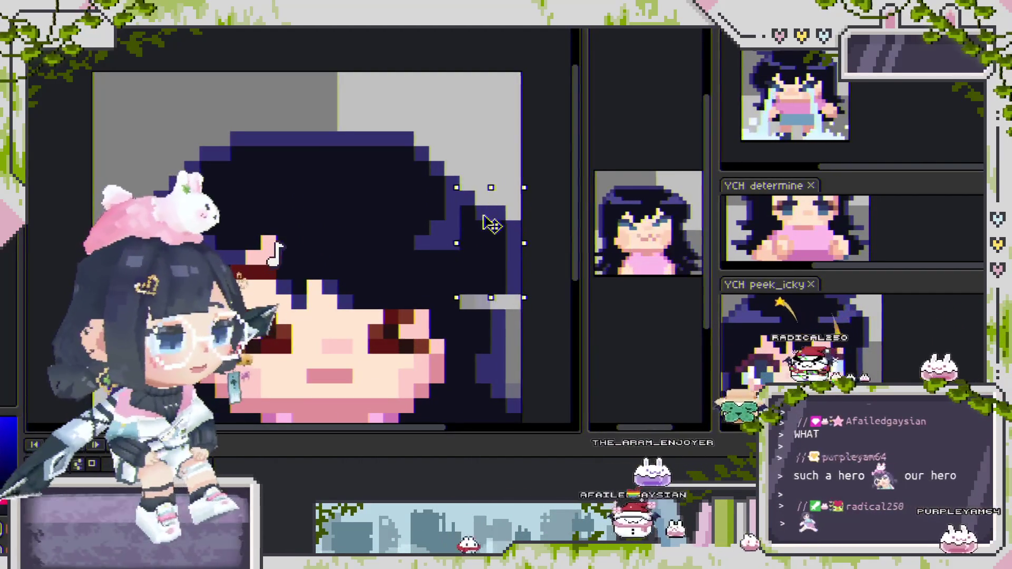
click(480, 302)
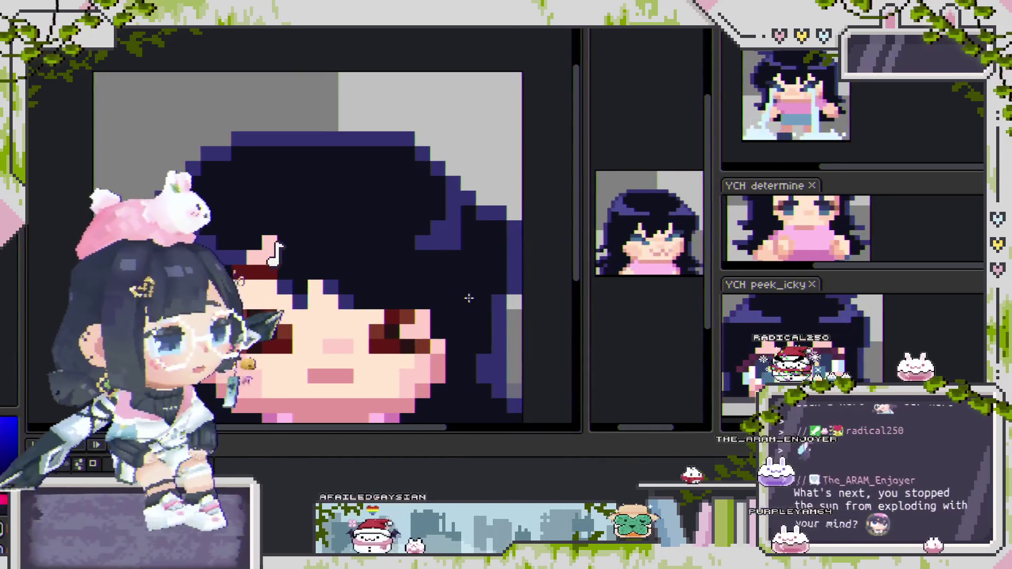
scroll(480, 328, down, 1)
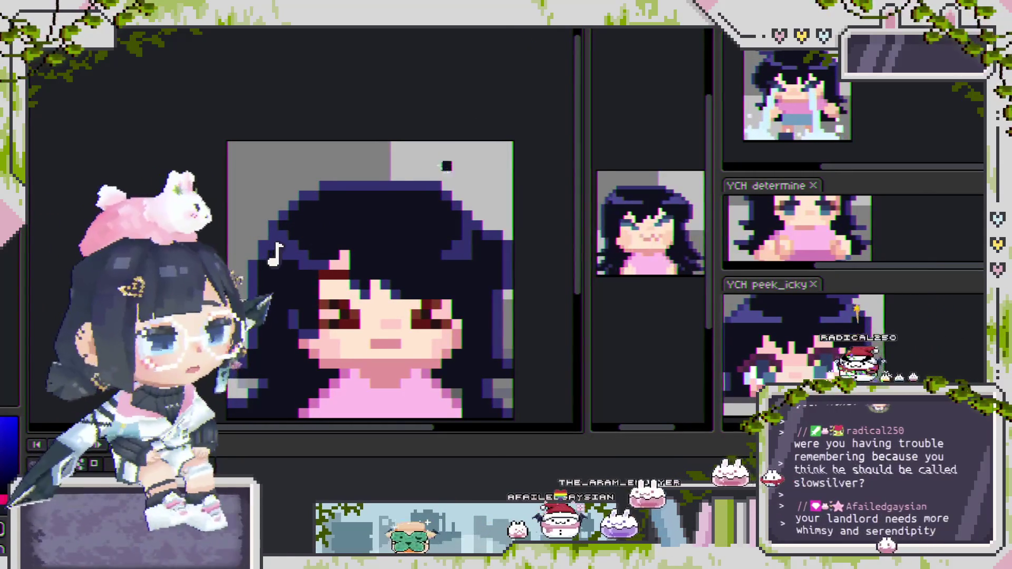
Step: Deselect, then select a right-edge hair block and move it up one pixel
scroll(453, 203, down, 3)
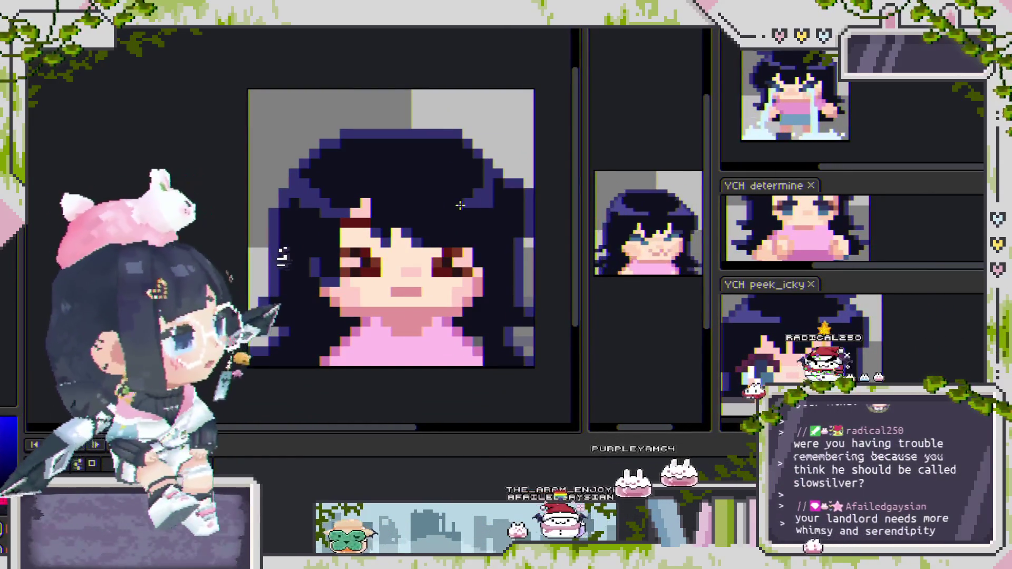
key(ctrl+d)
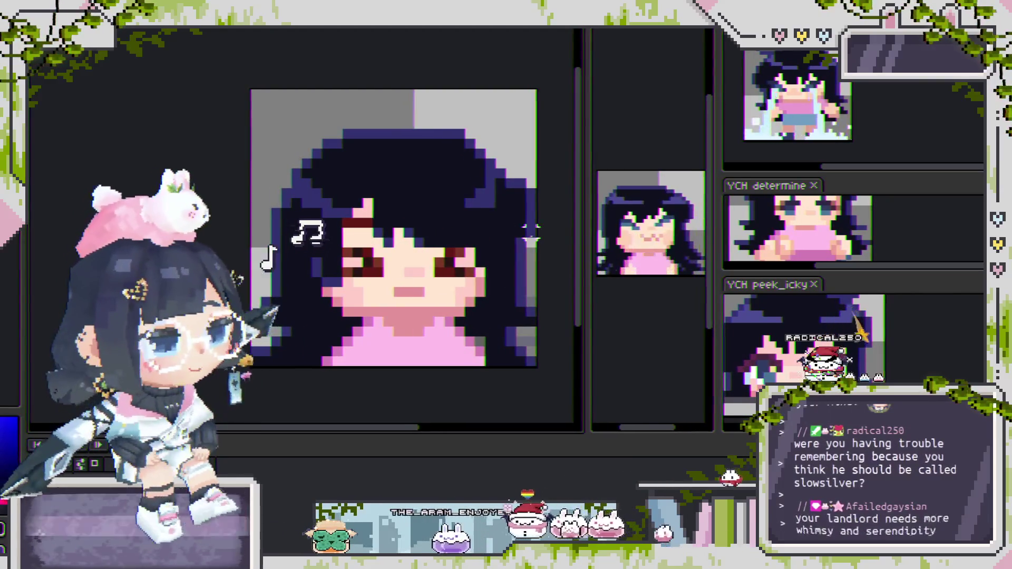
drag(489, 166, 536, 240)
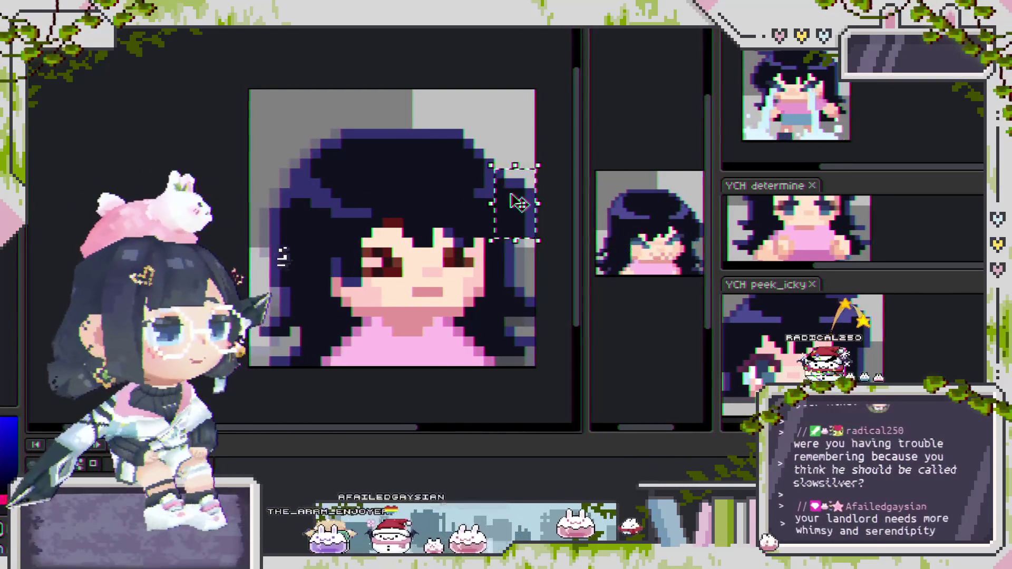
scroll(514, 195, up, 1)
drag(520, 198, 517, 180)
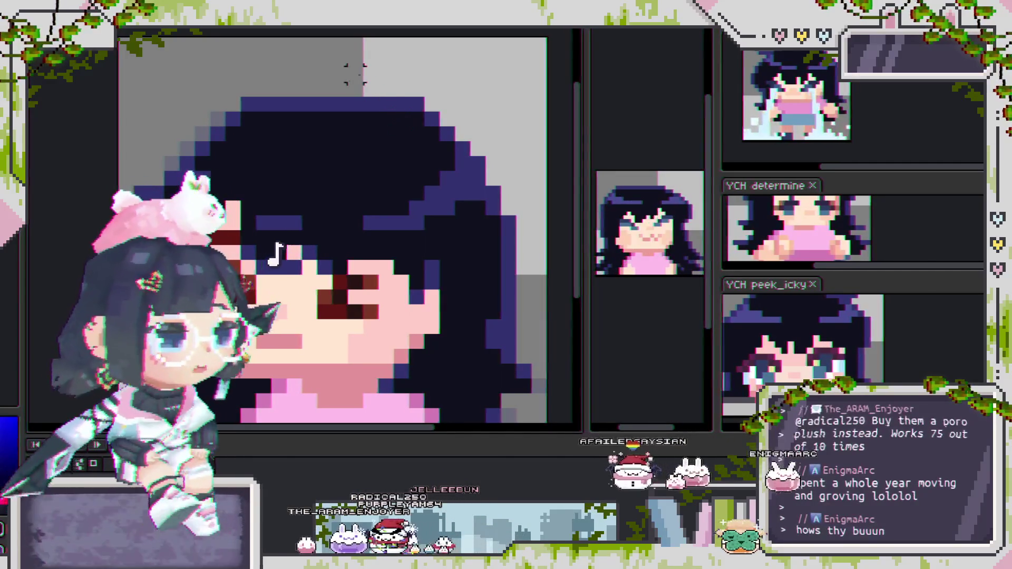
Step: Paint the stray hairline skin pixel navy and extend the dark red left brow one pixel
scroll(348, 226, down, 3)
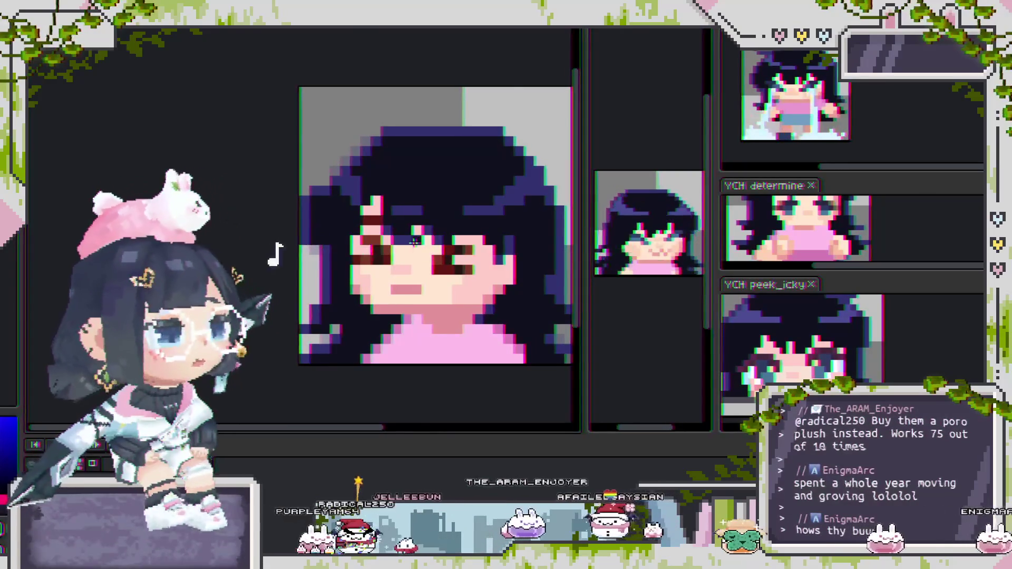
scroll(375, 248, up, 2)
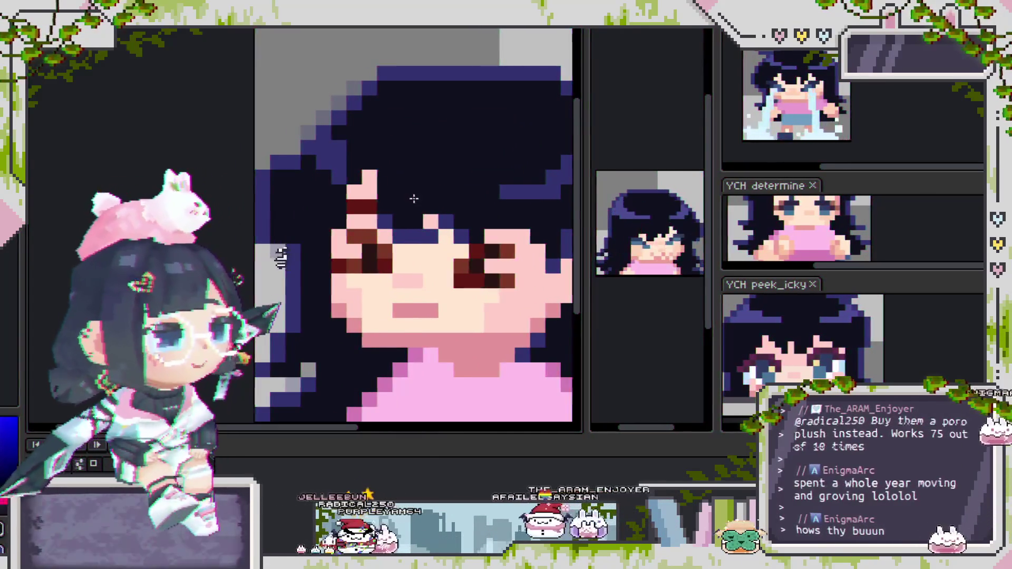
scroll(404, 250, down, 2)
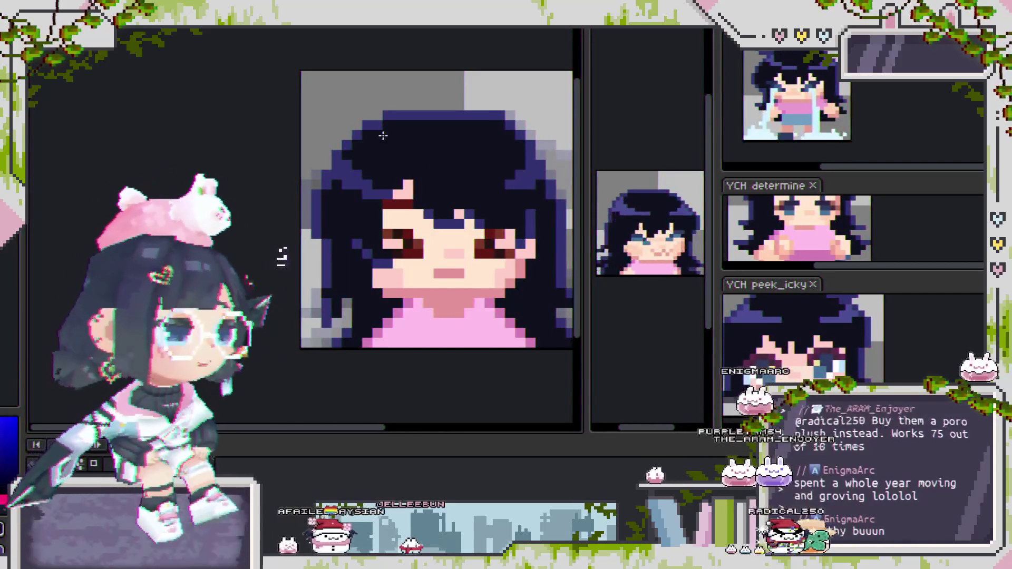
scroll(456, 209, up, 1)
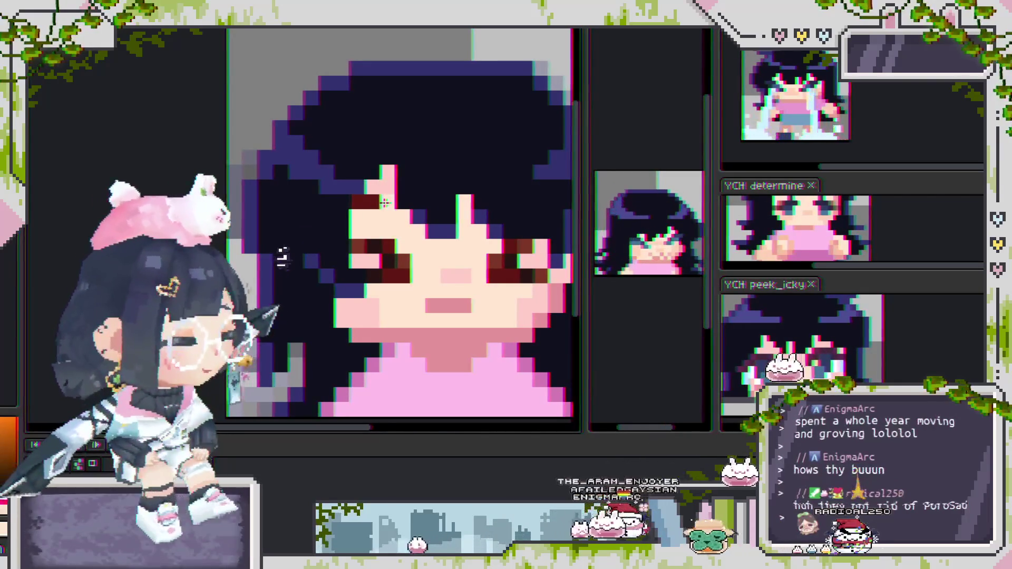
alt+click(391, 227)
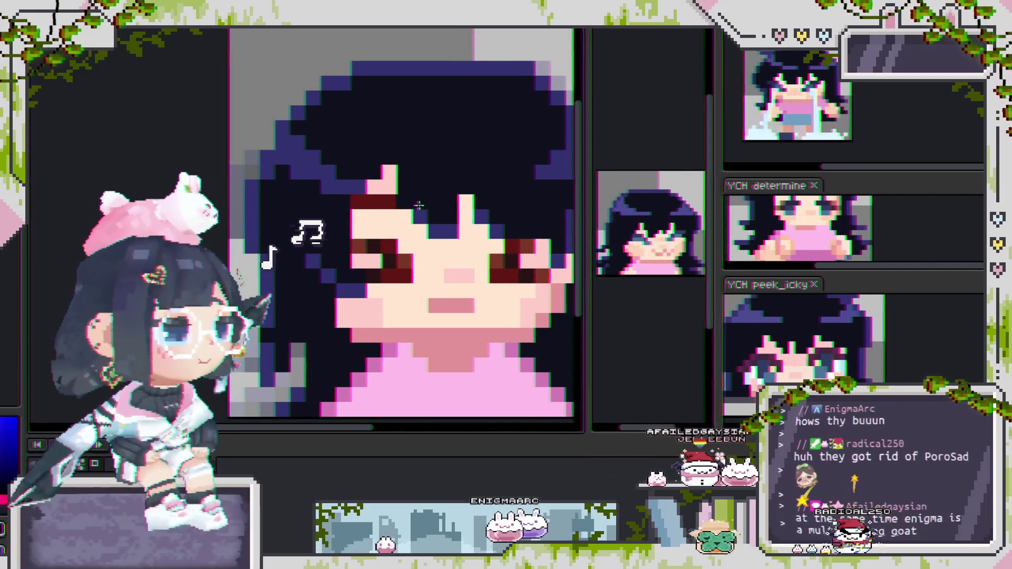
drag(389, 173, 361, 199)
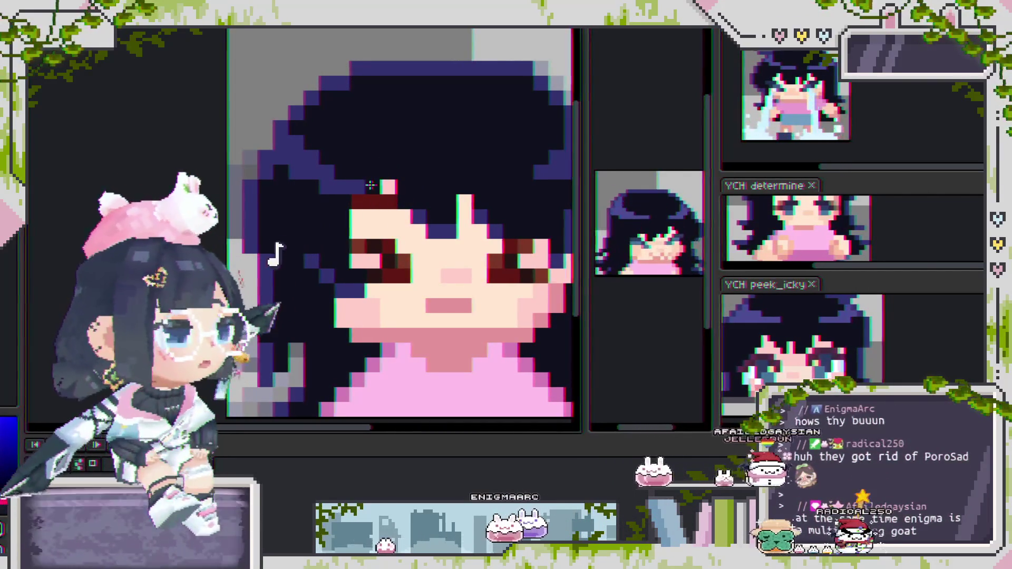
click(375, 201)
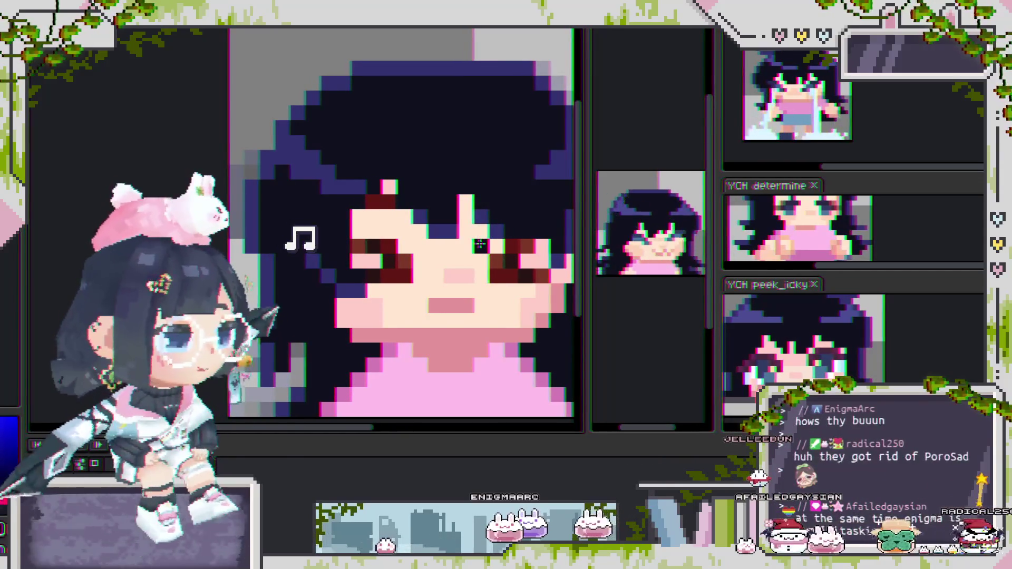
scroll(475, 301, down, 1)
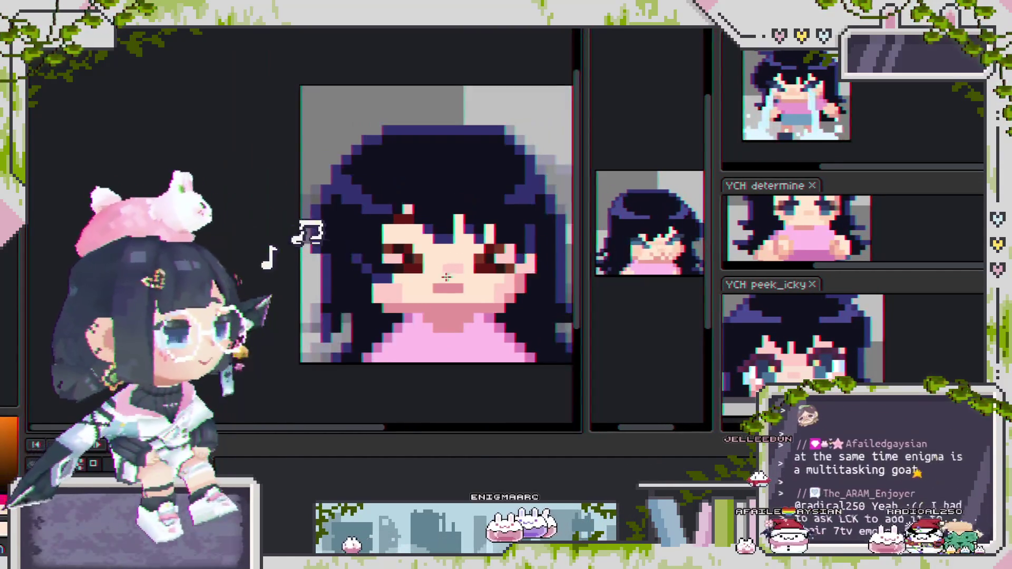
scroll(421, 252, up, 1)
scroll(432, 226, down, 1)
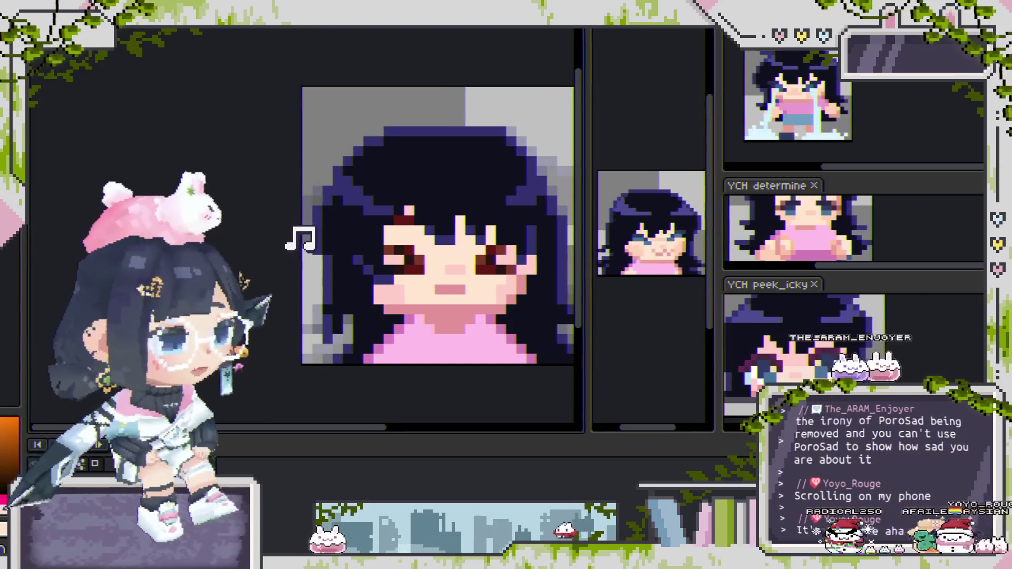
mouse_move(408, 254)
mouse_down()
mouse_move(394, 240)
mouse_move(422, 248)
mouse_up()
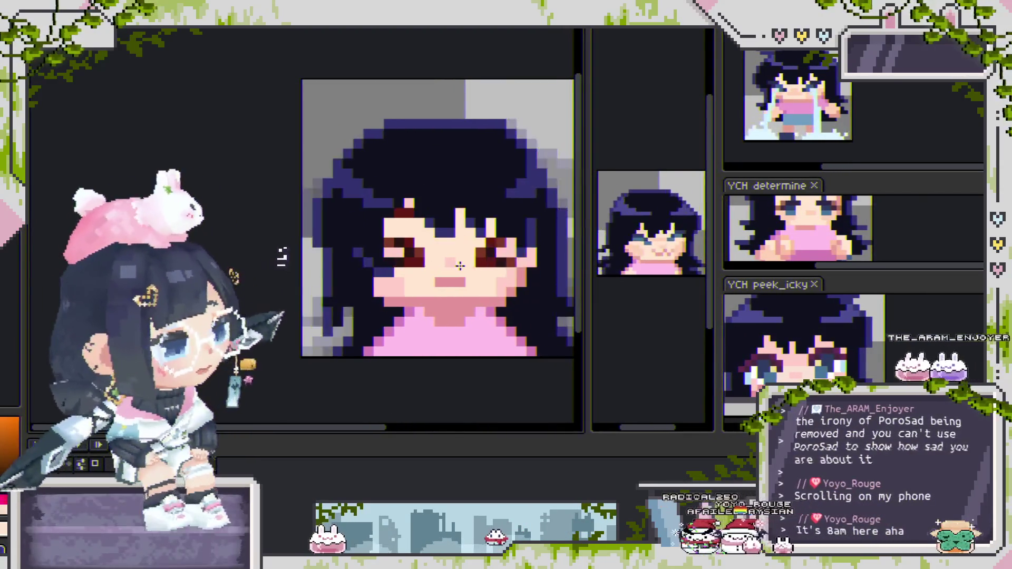
key(Right)
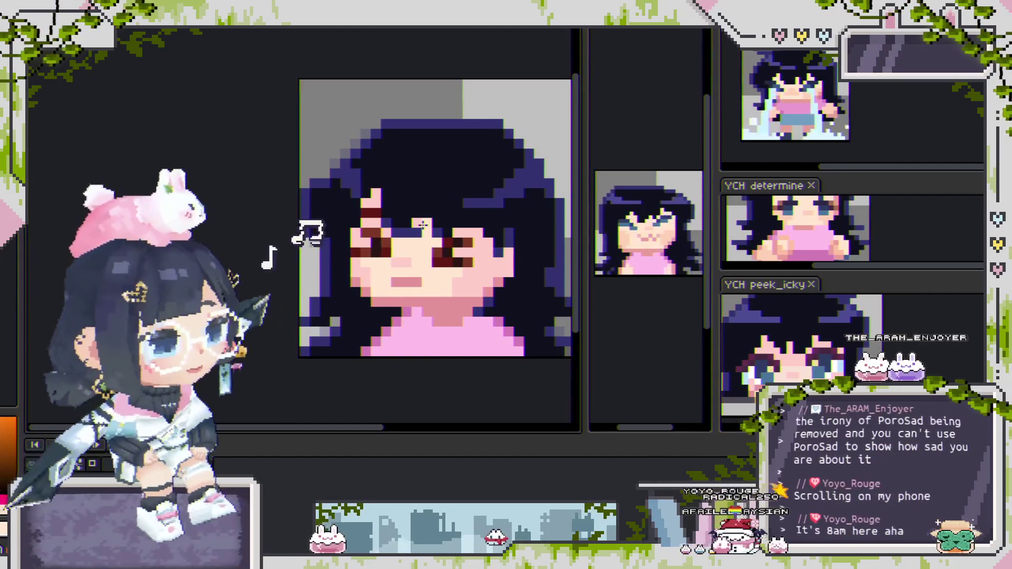
key(Right)
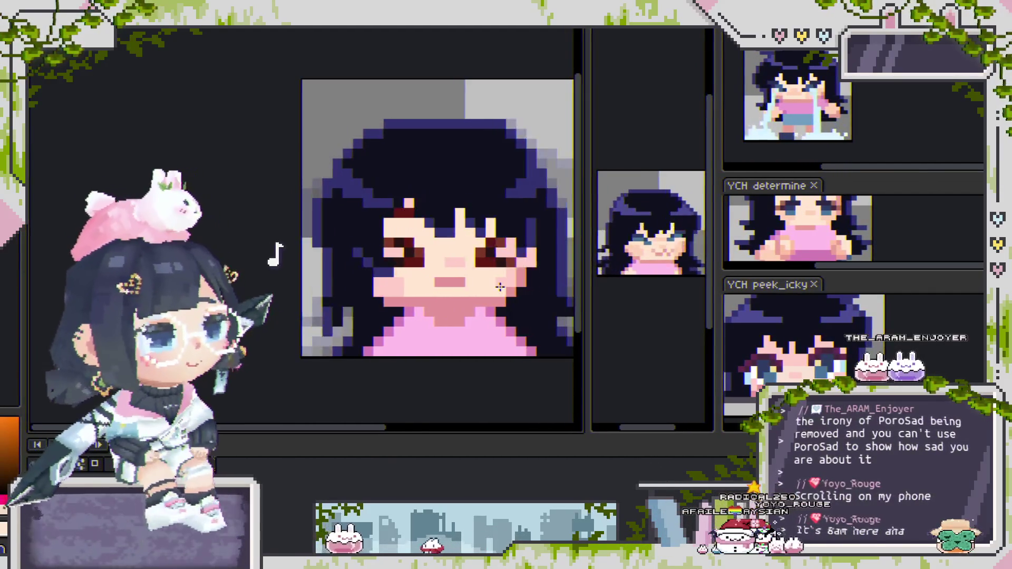
key(Right)
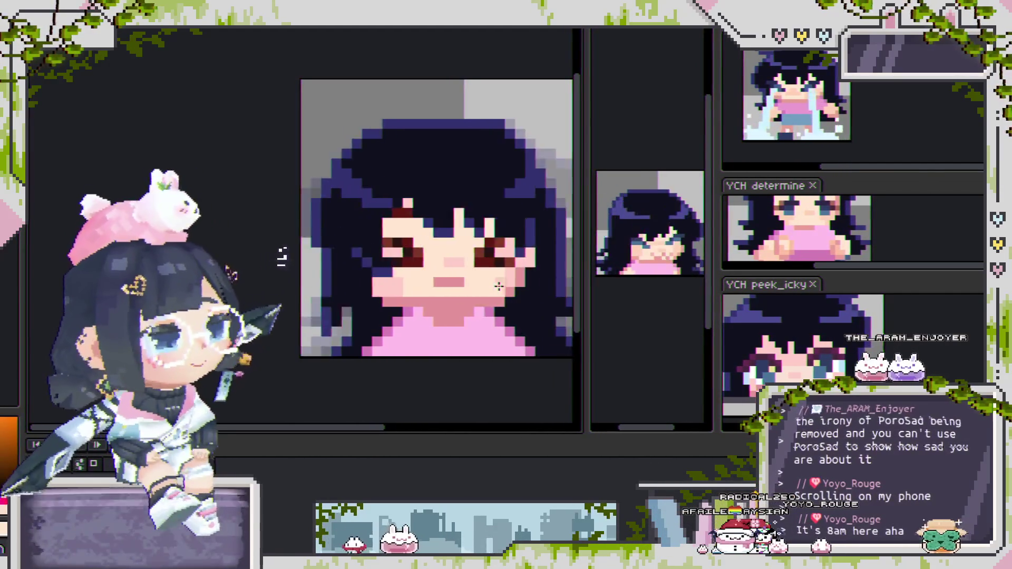
scroll(501, 289, down, 3)
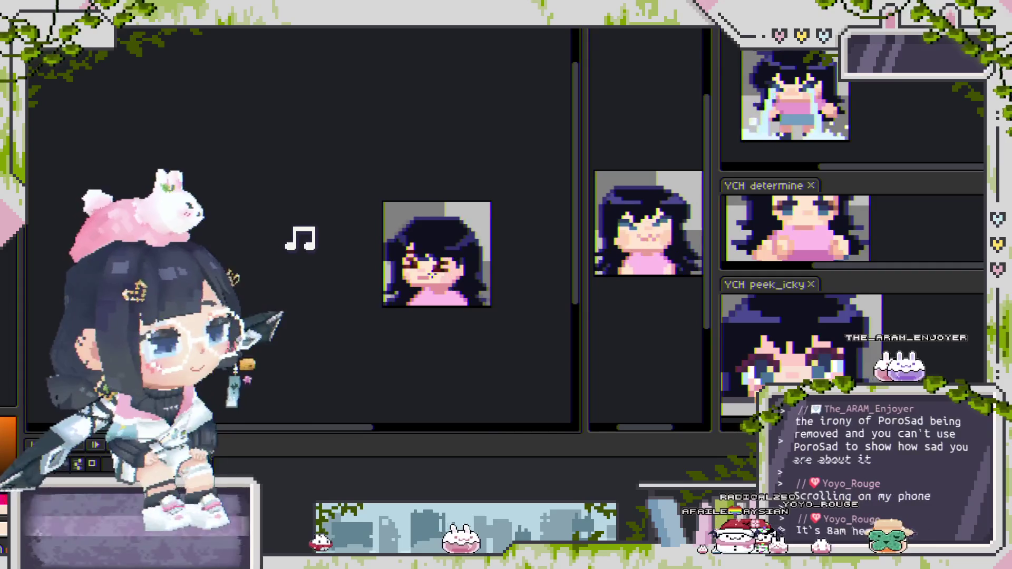
Step: Place a peach skin pixel inside the navy bangs above the eyes, shifted one pixel right
scroll(433, 274, up, 3)
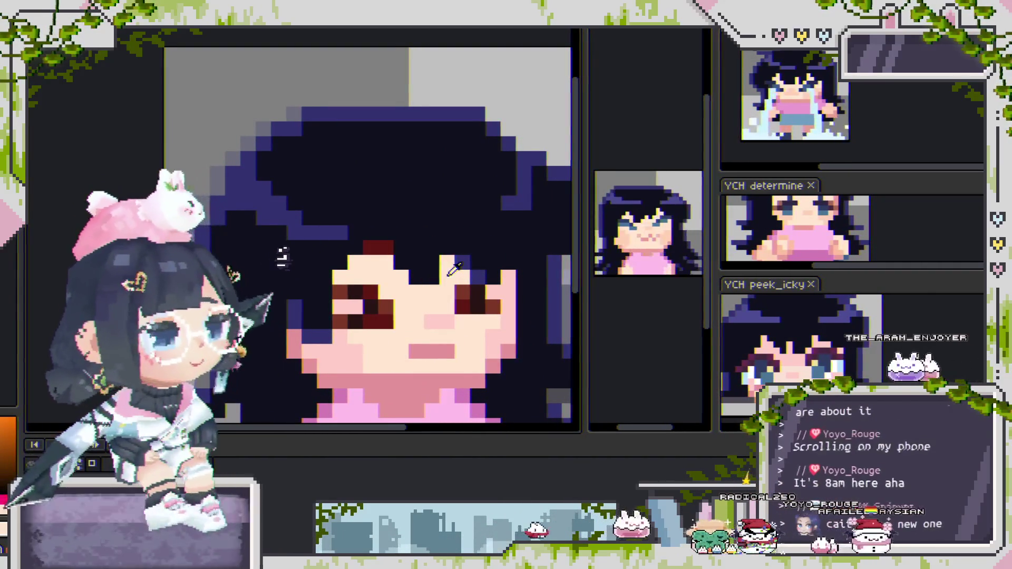
click(439, 262)
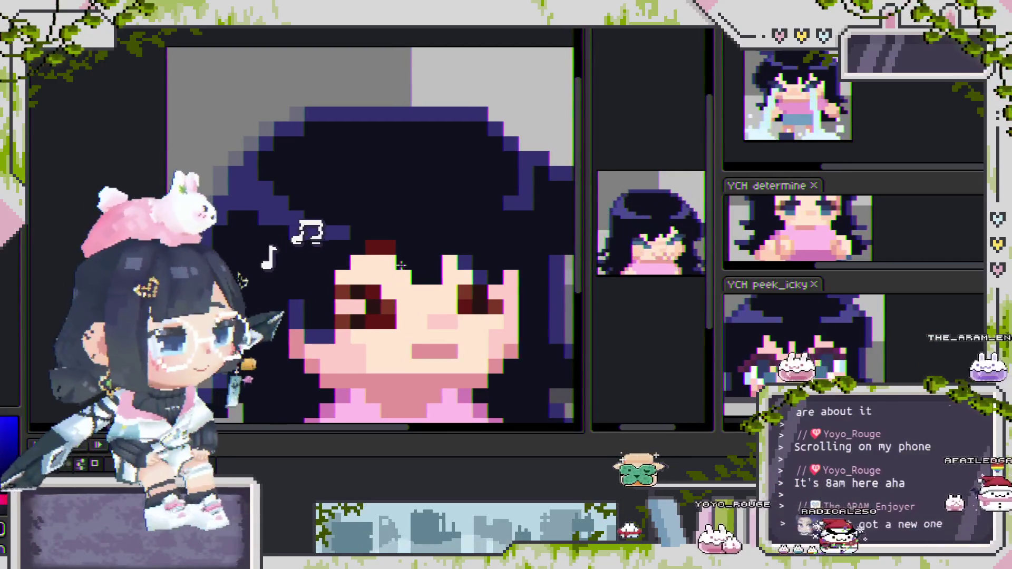
click(396, 263)
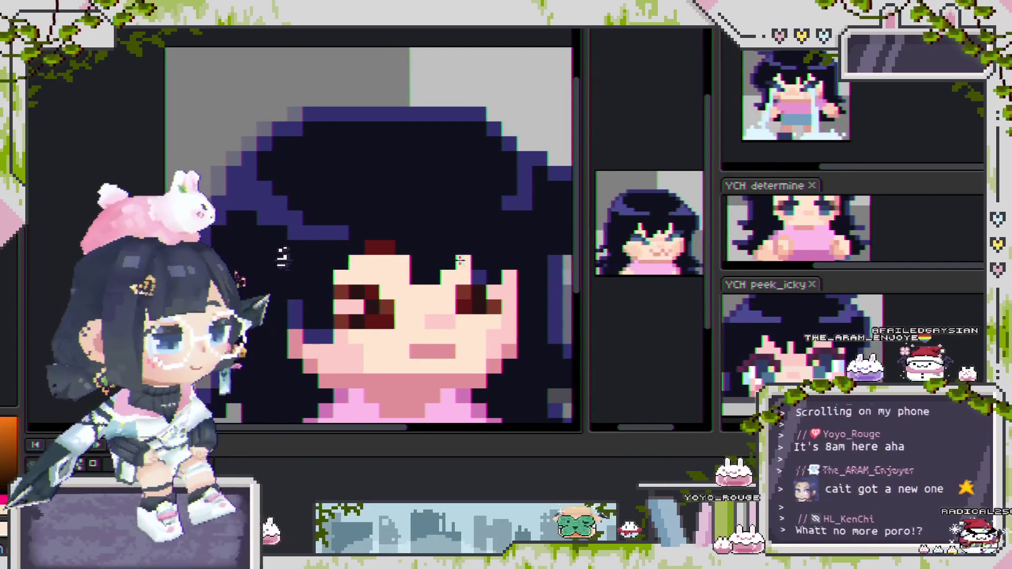
click(451, 248)
click(462, 245)
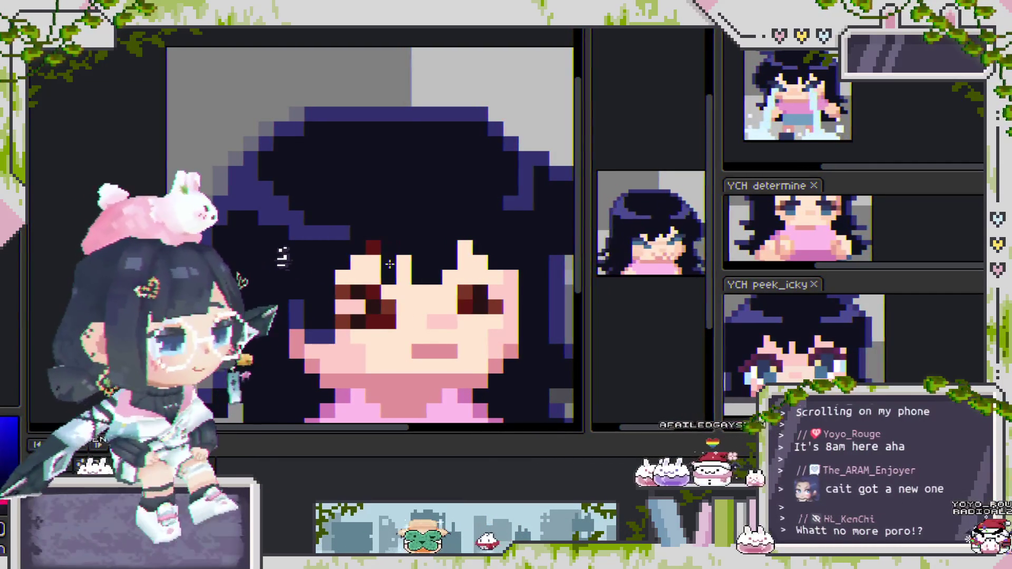
scroll(401, 261, down, 3)
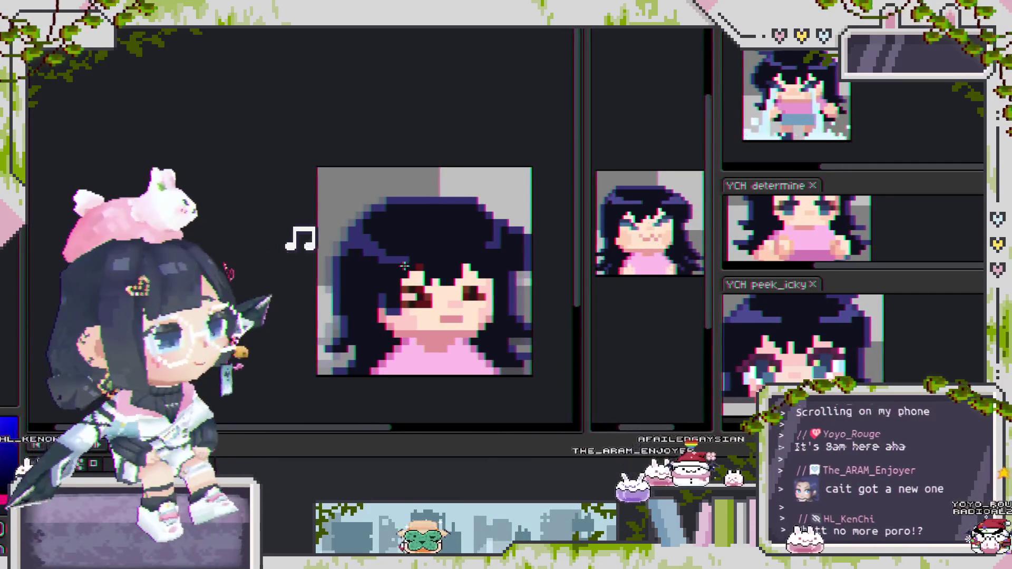
scroll(417, 276, up, 1)
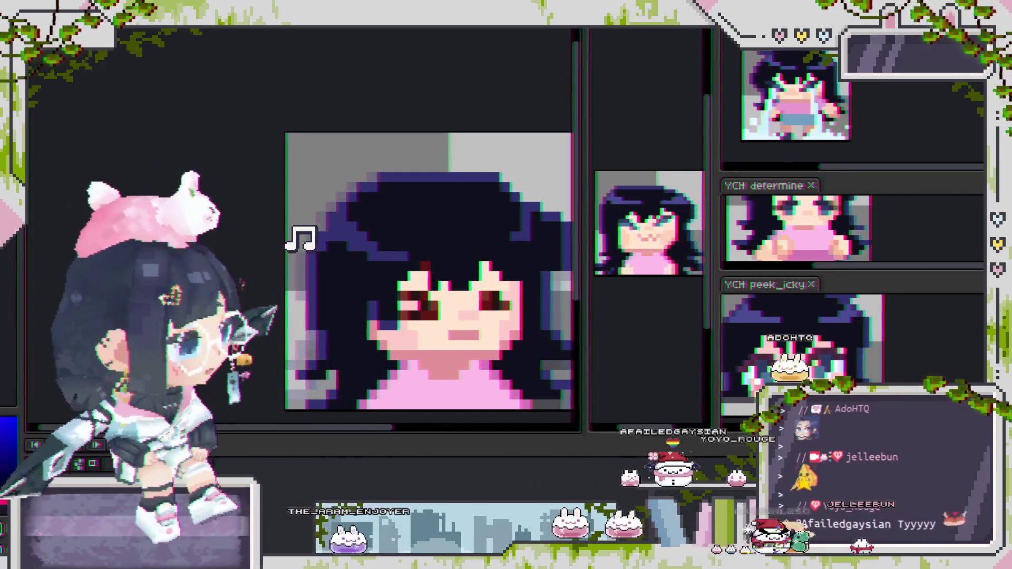
key(minus)
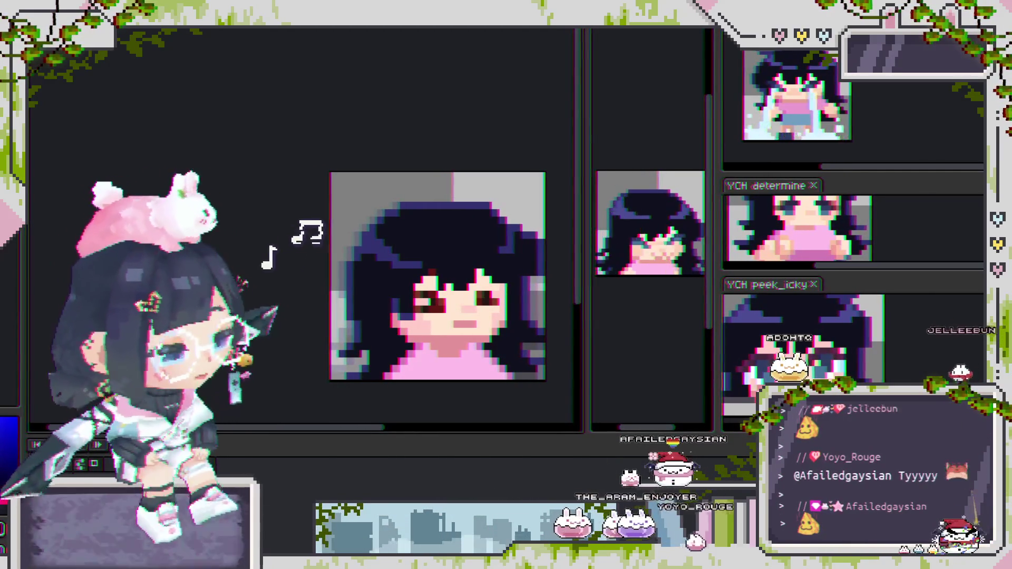
scroll(437, 274, up, 2)
scroll(438, 274, down, 2)
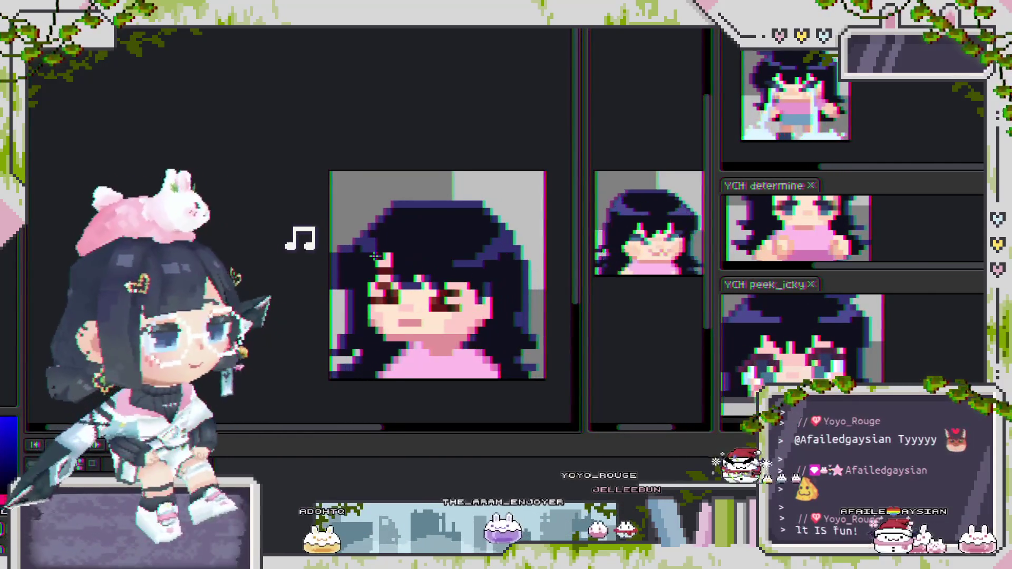
scroll(374, 257, down, 1)
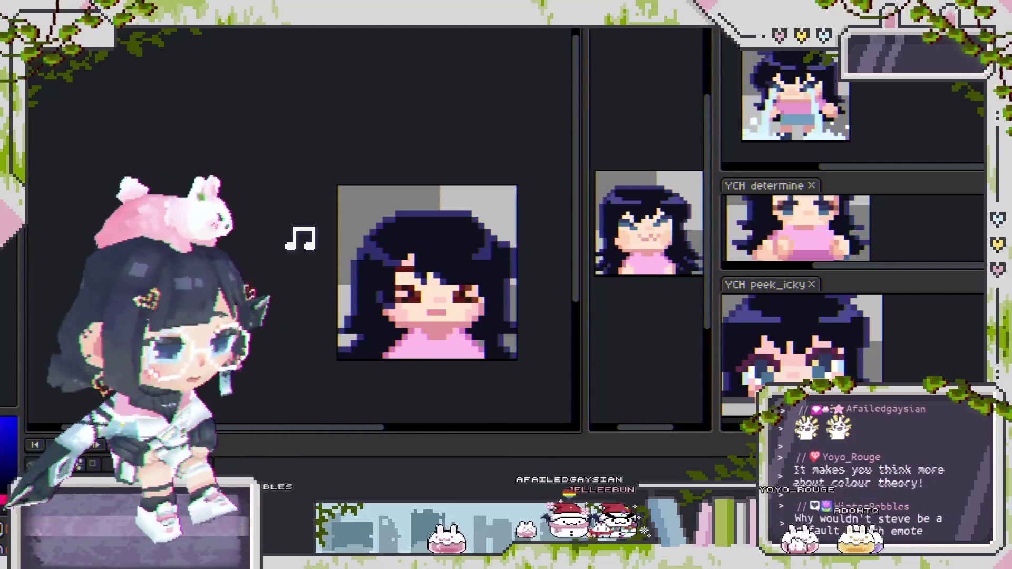
Step: Step to the next animation frame and nudge the selected area one pixel left
drag(417, 325, 423, 314)
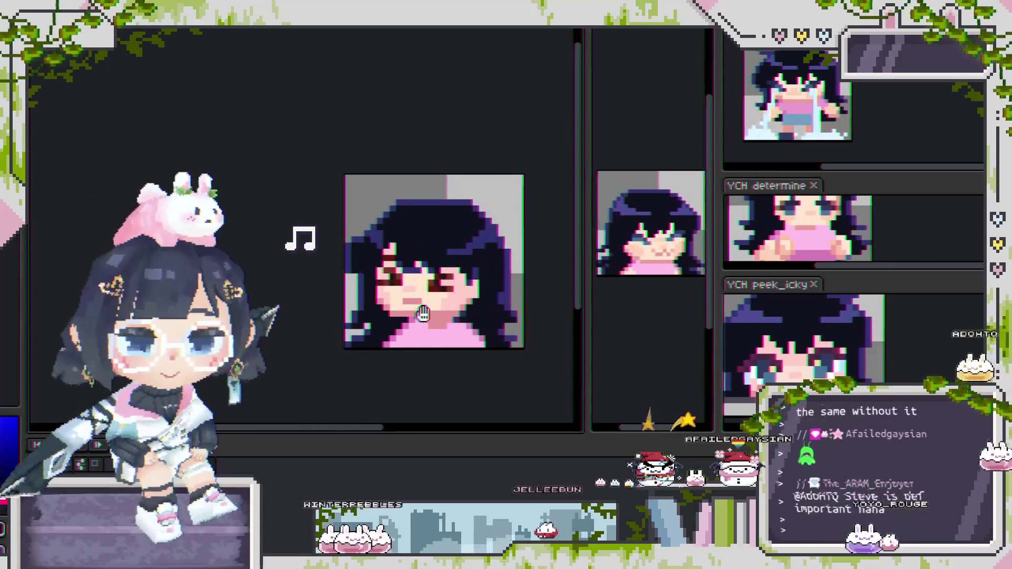
key(Right)
key(Right)
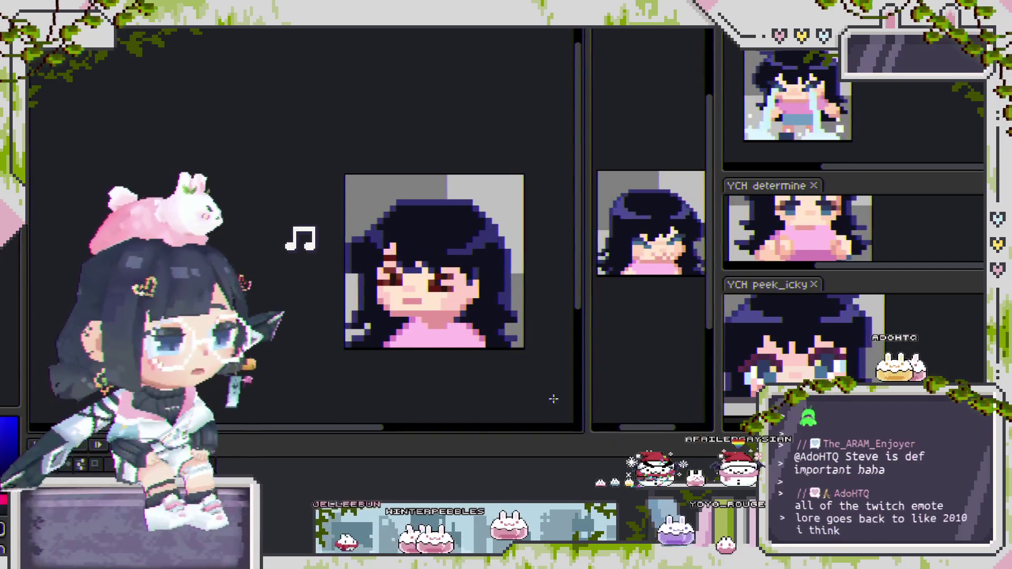
scroll(527, 340, up, 4)
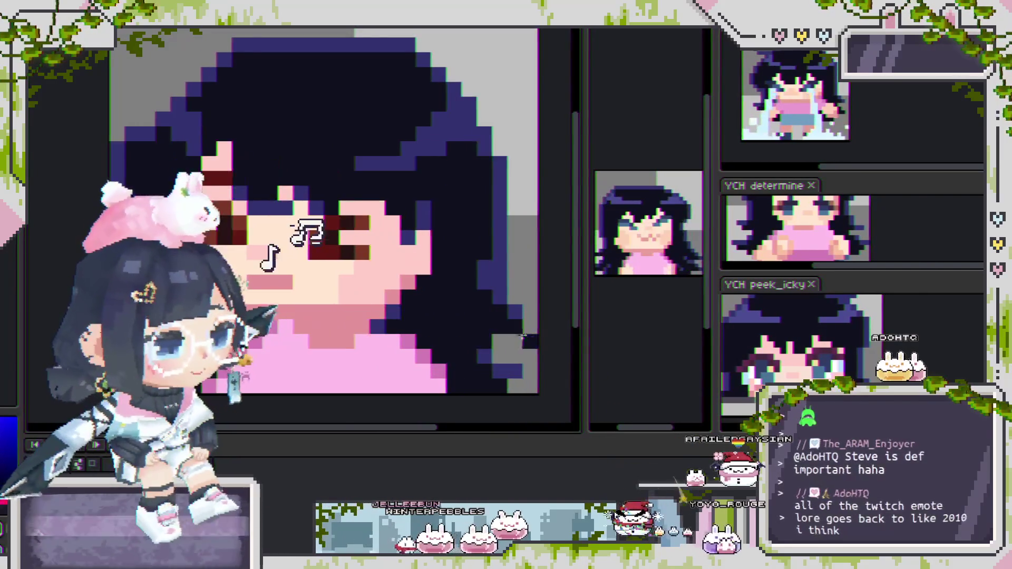
scroll(517, 316, down, 2)
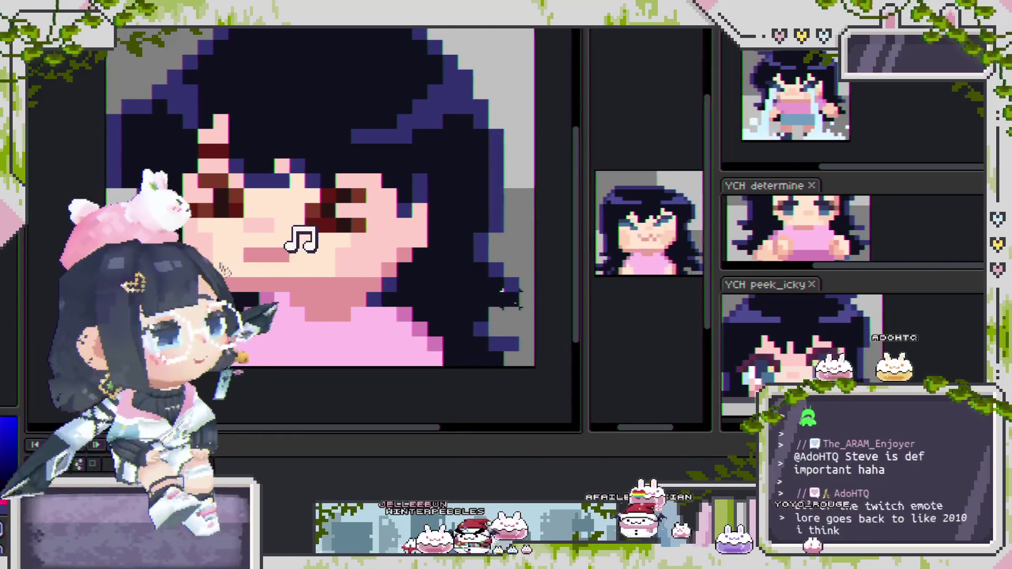
drag(489, 289, 482, 293)
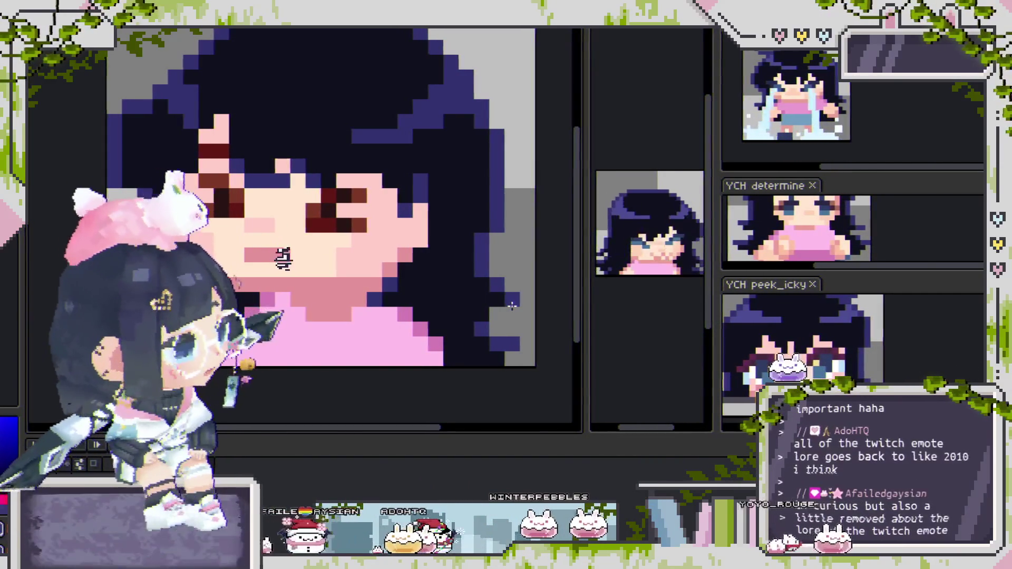
scroll(423, 294, down, 1)
Step: Advance once more to the following animation frame of the portrait
drag(423, 294, 505, 372)
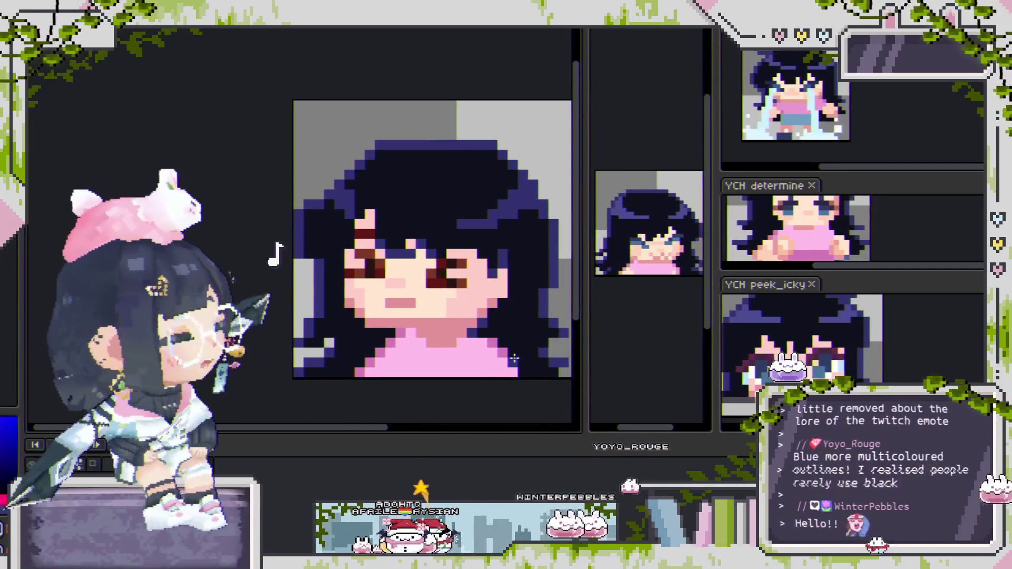
scroll(473, 360, down, 1)
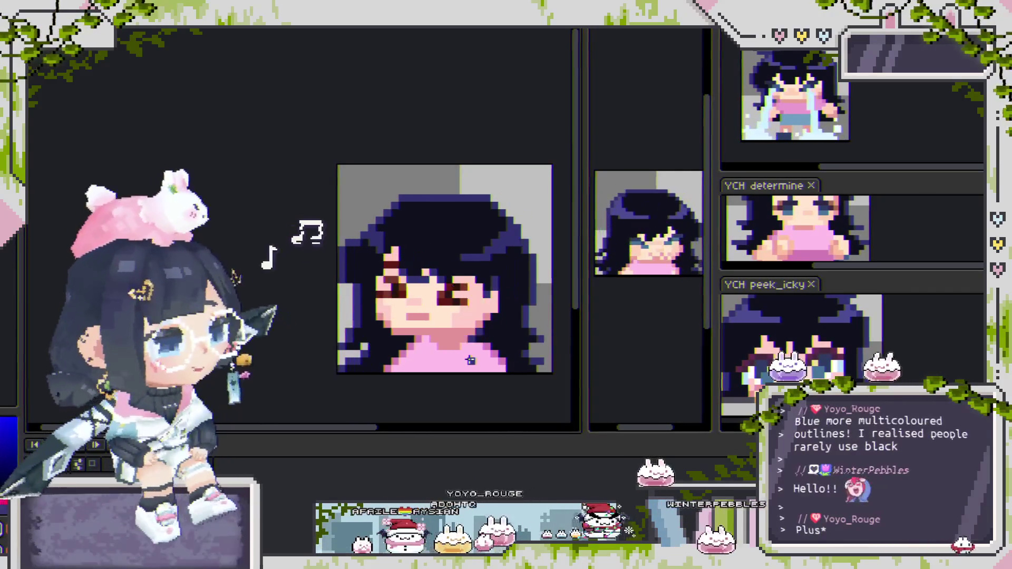
scroll(535, 354, up, 3)
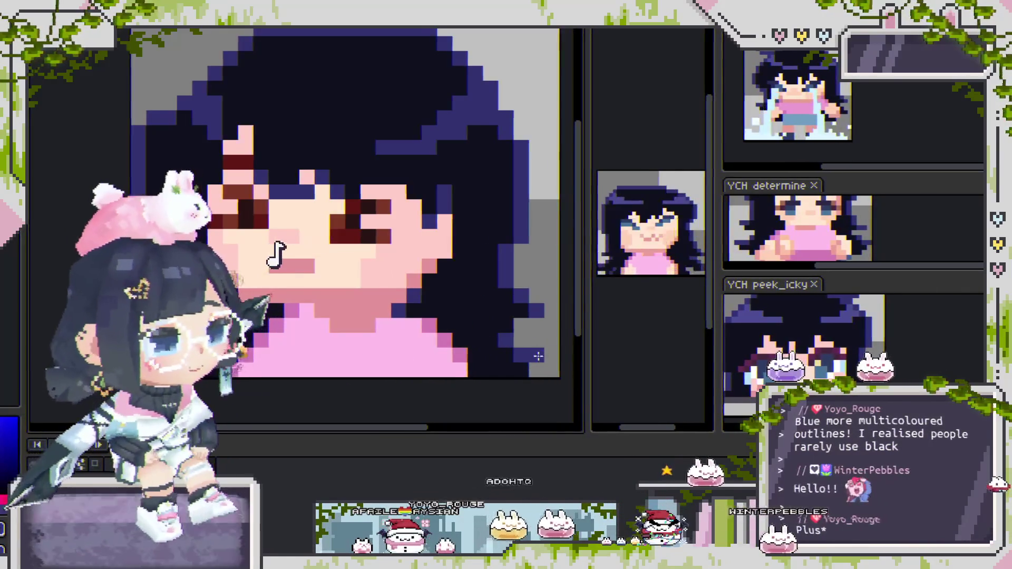
scroll(527, 377, down, 2)
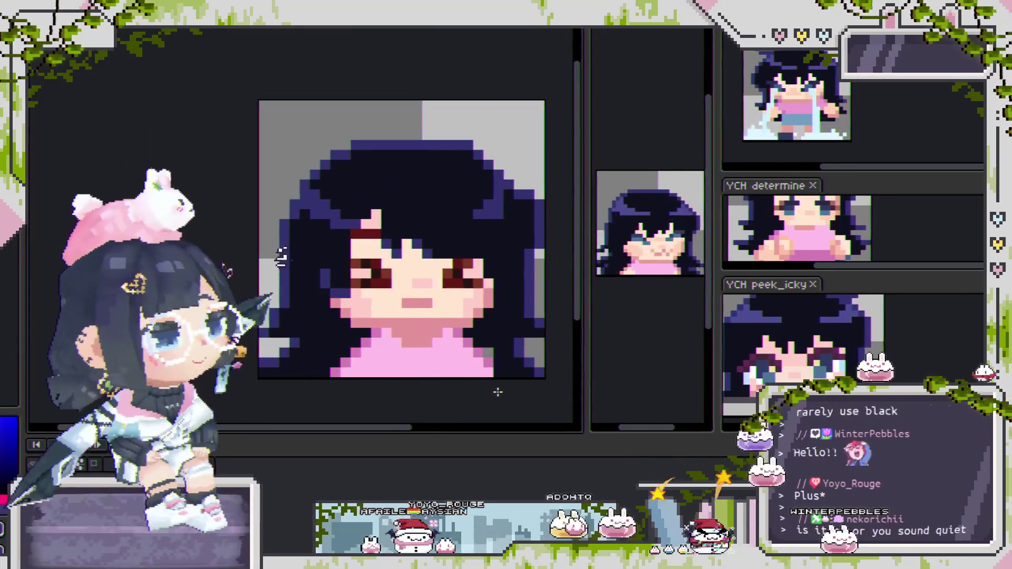
scroll(498, 381, down, 2)
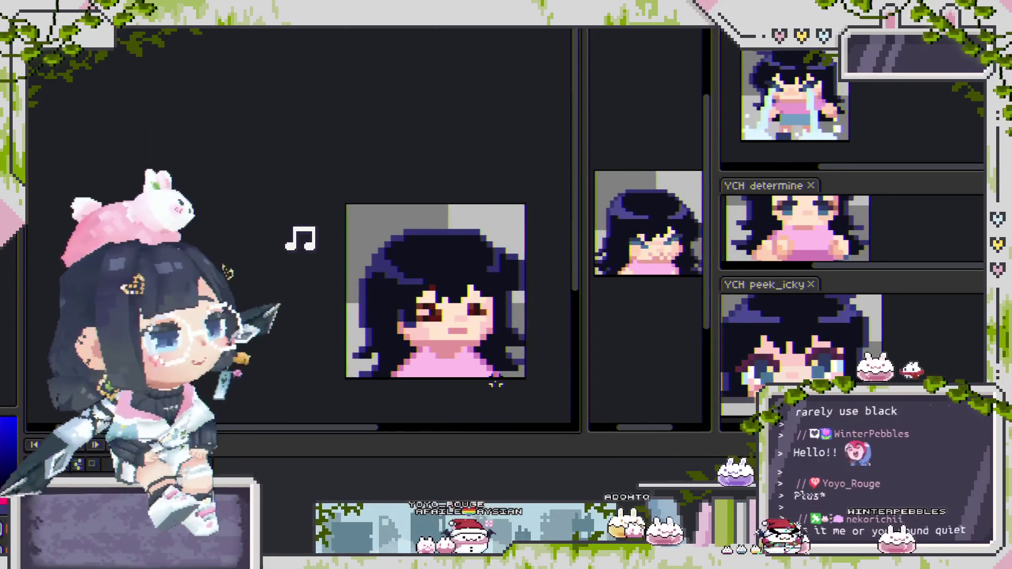
scroll(495, 384, up, 2)
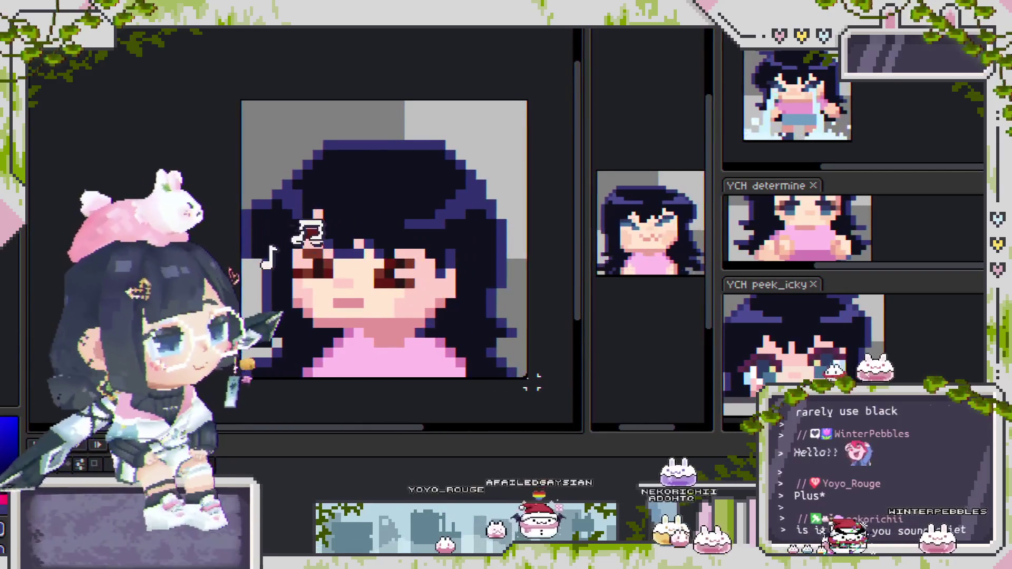
scroll(498, 379, up, 2)
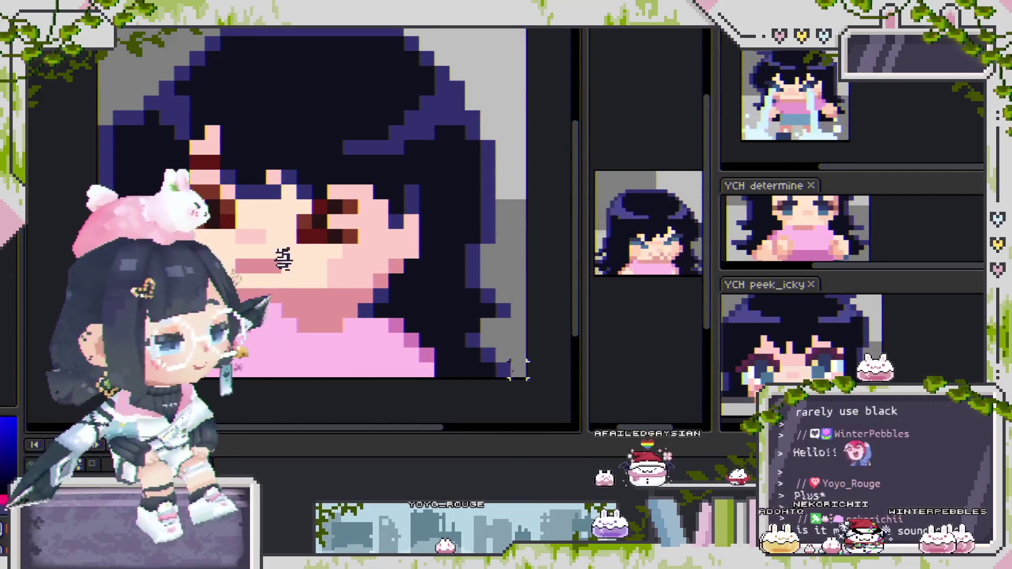
key(Right)
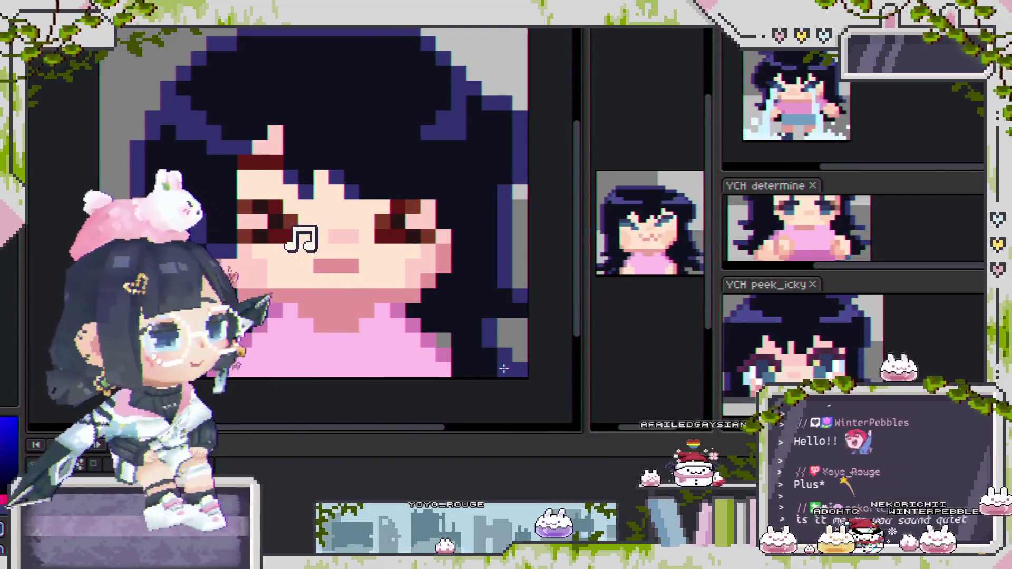
scroll(444, 386, down, 4)
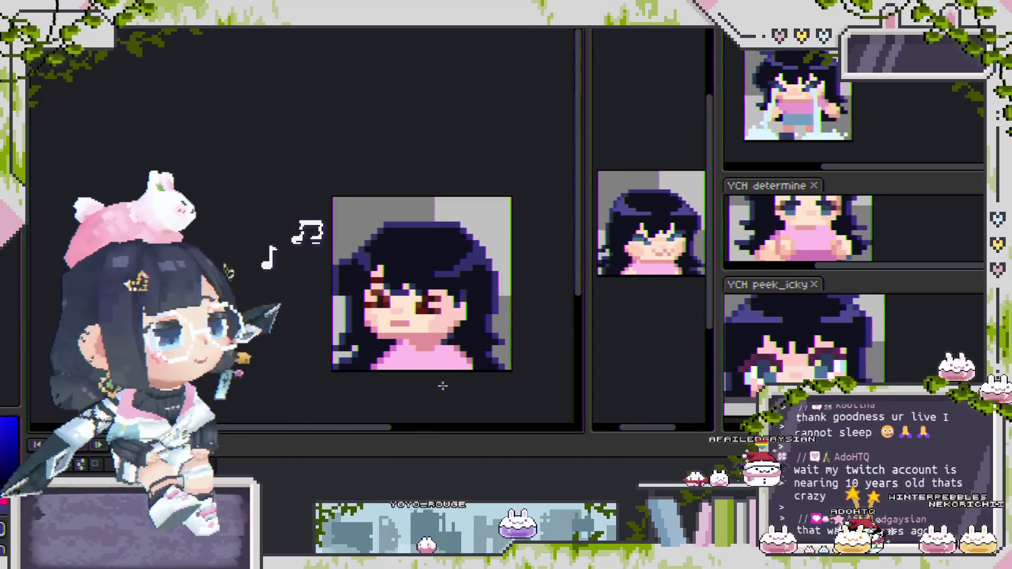
scroll(449, 386, up, 2)
scroll(504, 400, down, 3)
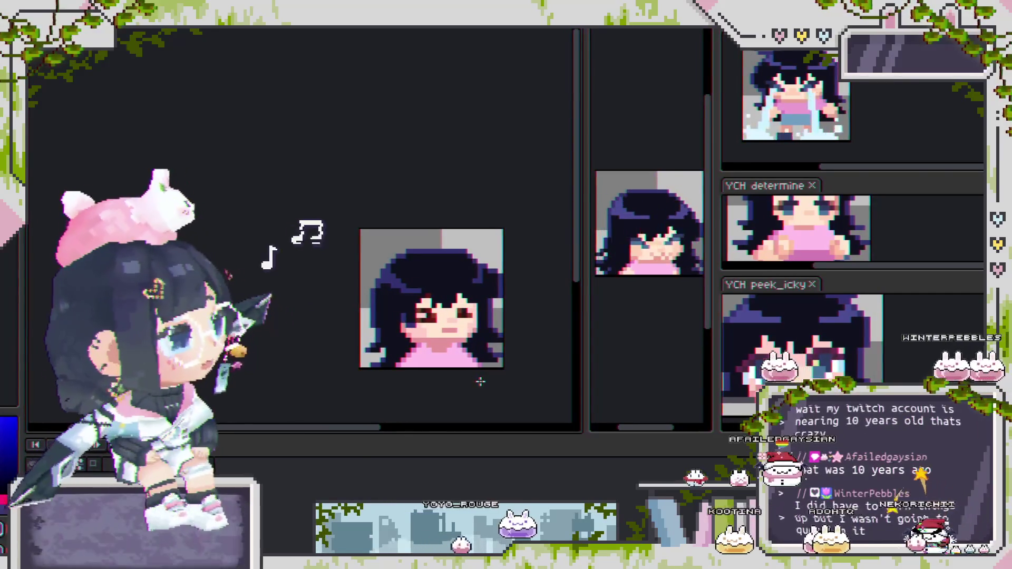
scroll(342, 289, up, 1)
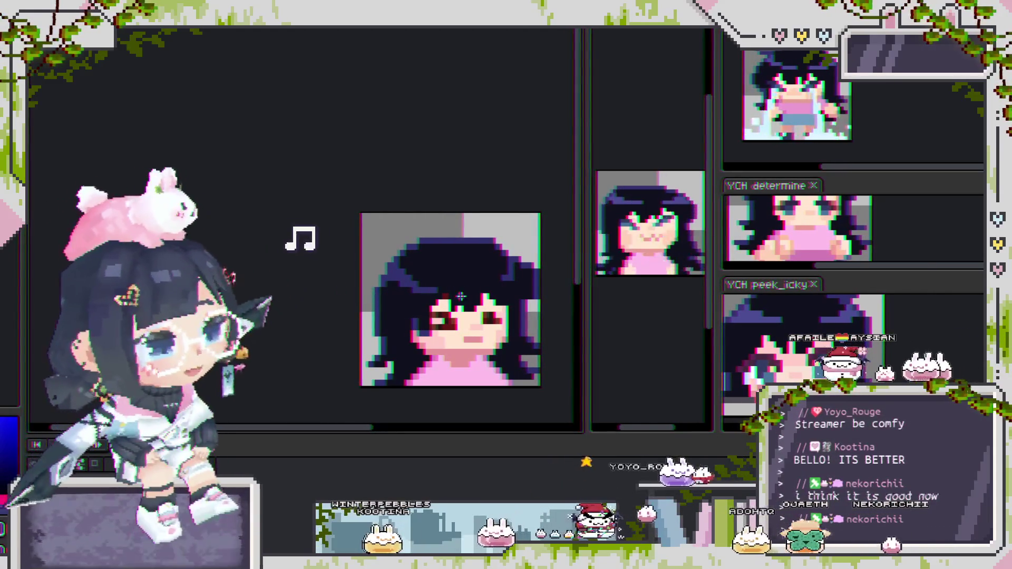
Step: Leave the portrait frame for a different animation frame using the Delete key
drag(461, 297, 421, 276)
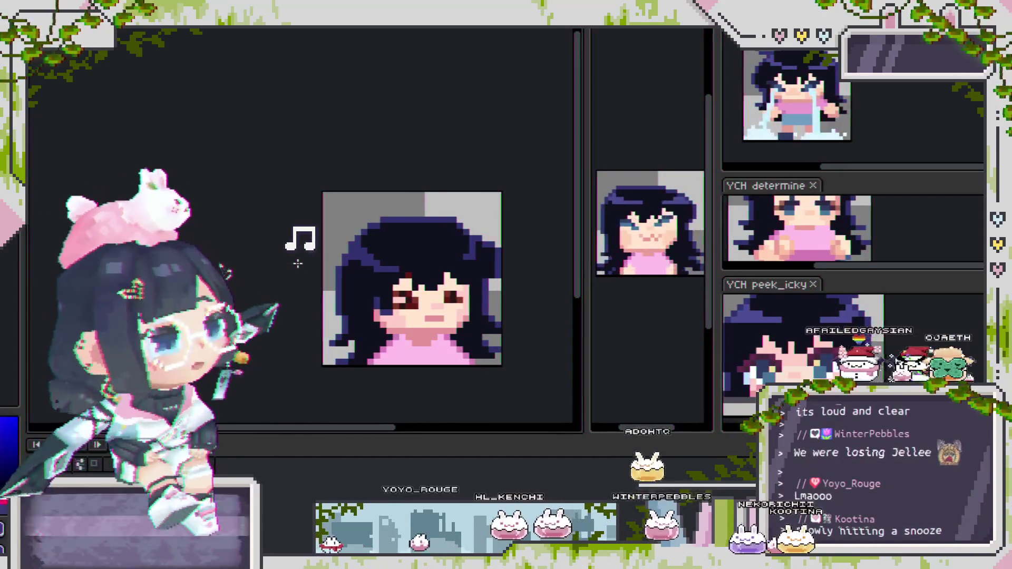
scroll(422, 258, up, 1)
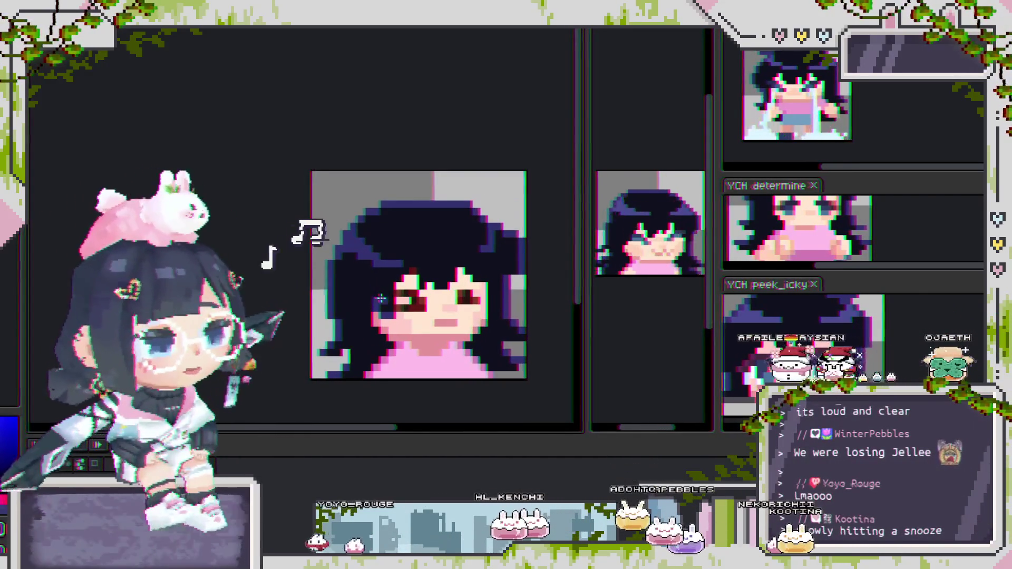
scroll(421, 258, up, 2)
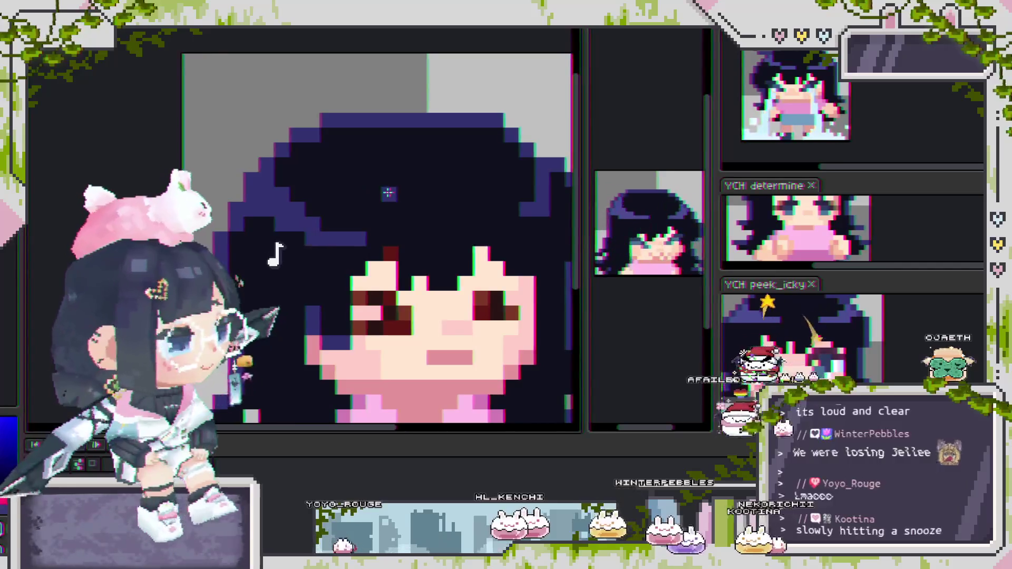
scroll(388, 193, up, 2)
scroll(388, 193, down, 4)
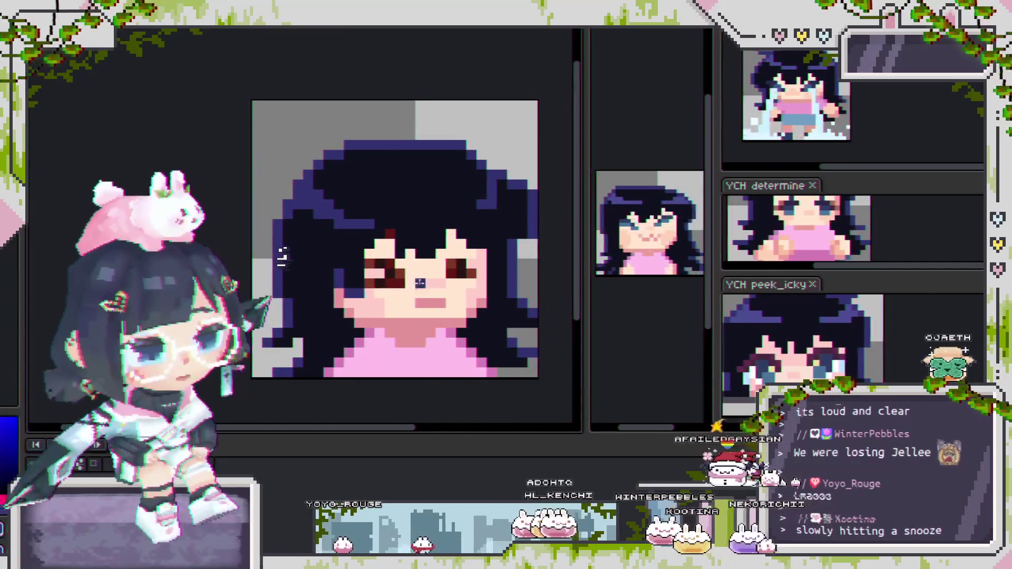
scroll(502, 326, down, 2)
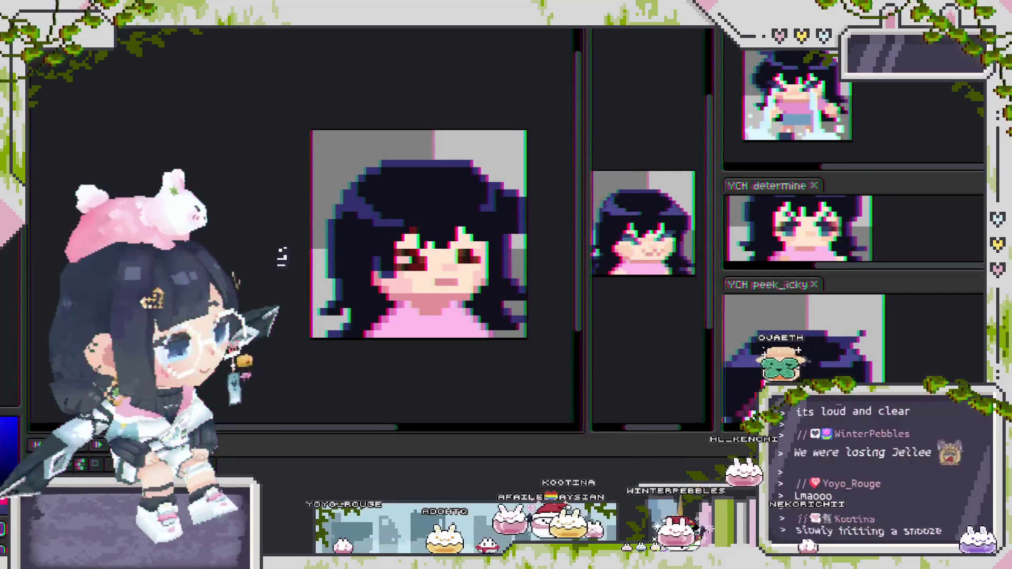
key(Delete)
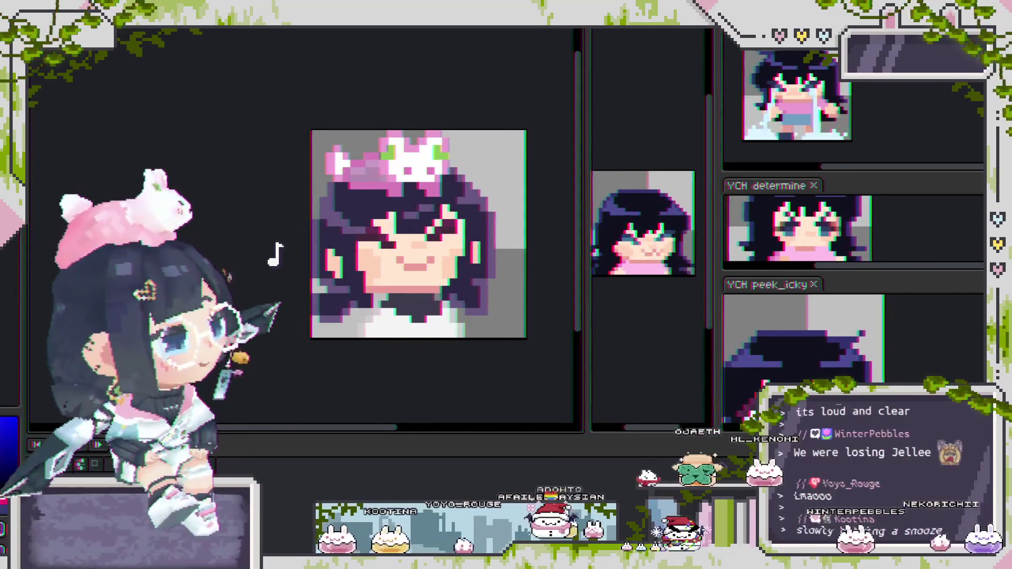
Step: Recentre the view on the portrait and start animation playback with Enter
scroll(432, 280, down, 5)
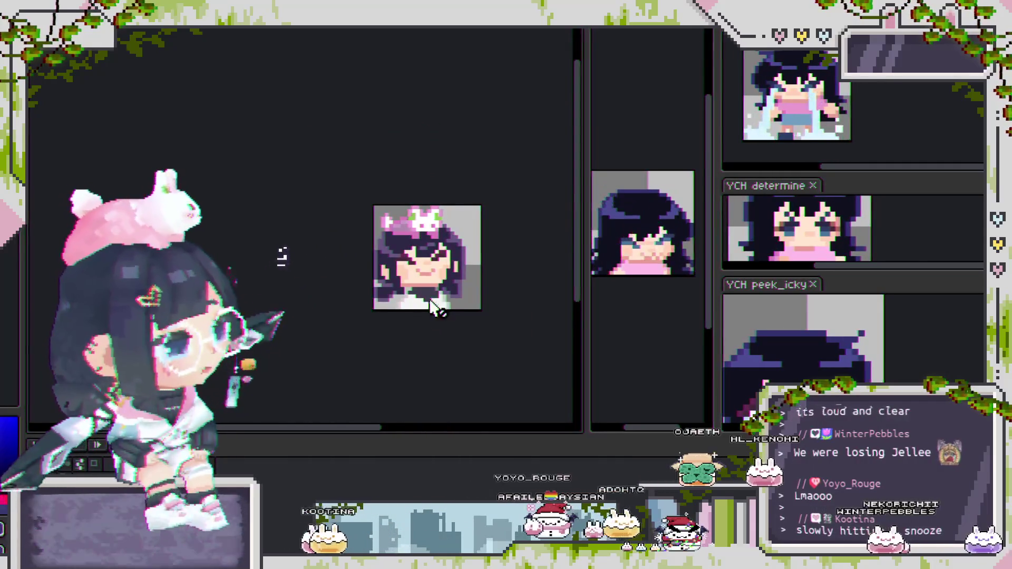
scroll(421, 277, up, 3)
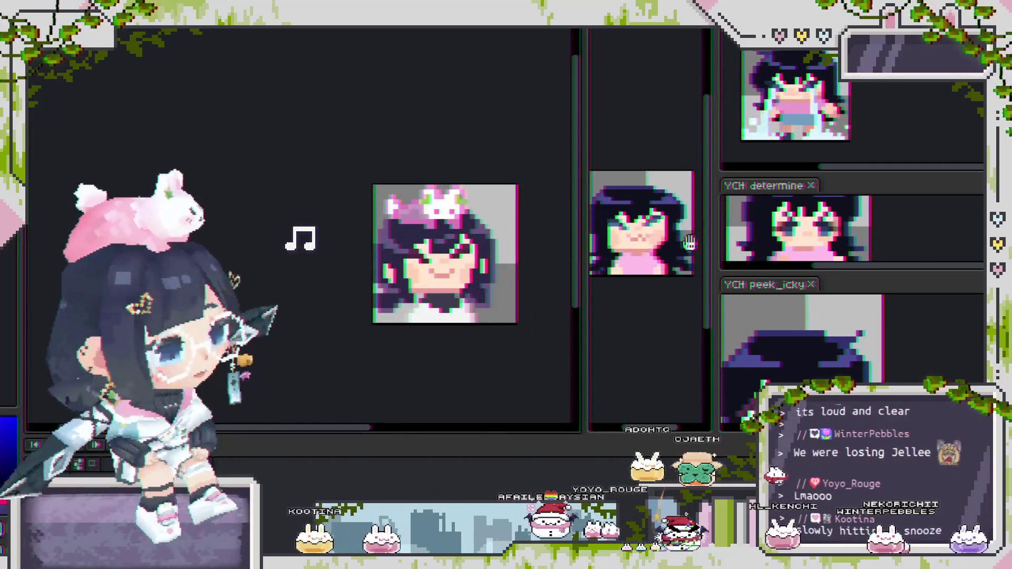
drag(475, 279, 487, 271)
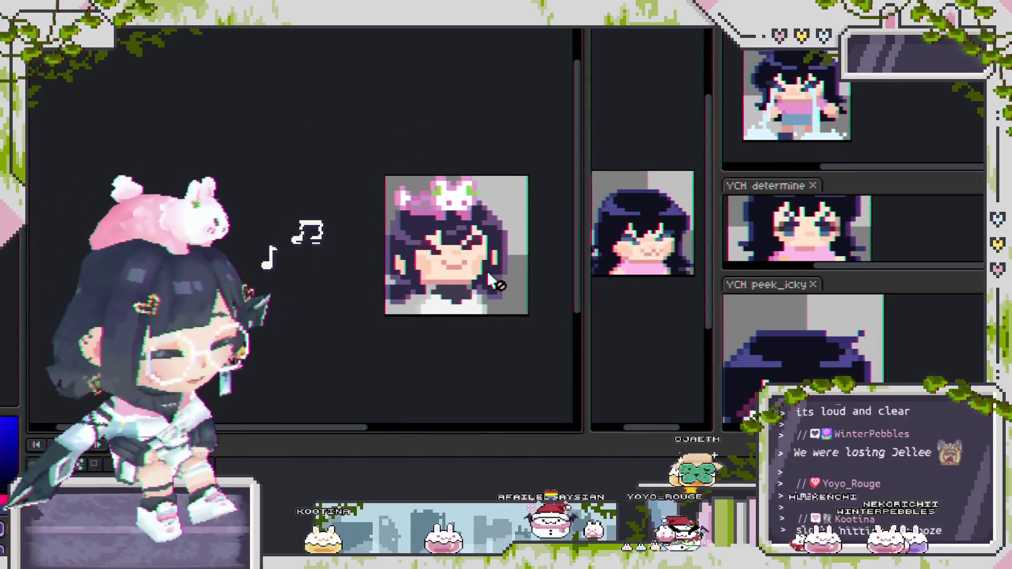
key(Return)
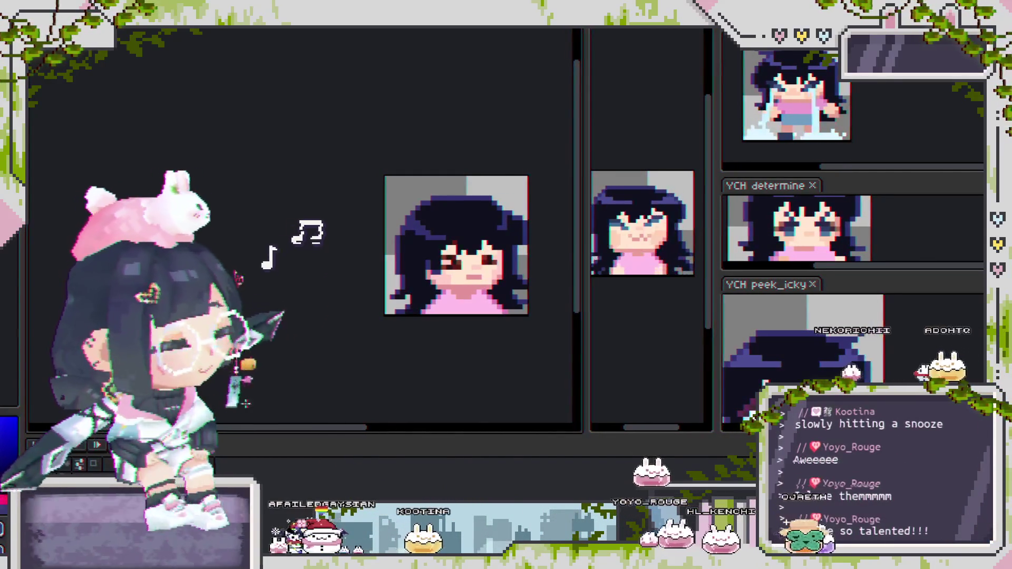
scroll(436, 299, up, 1)
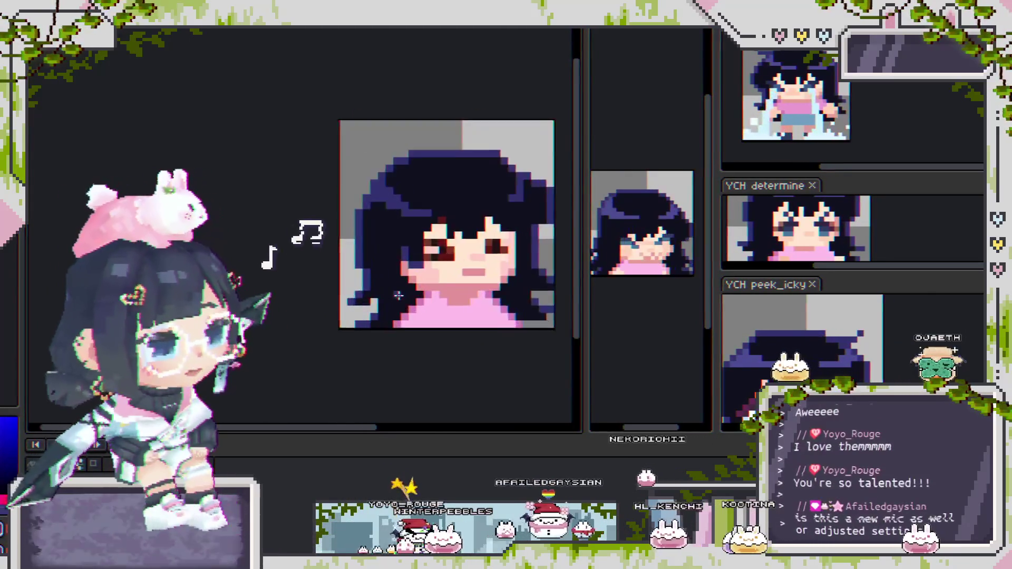
scroll(377, 305, down, 1)
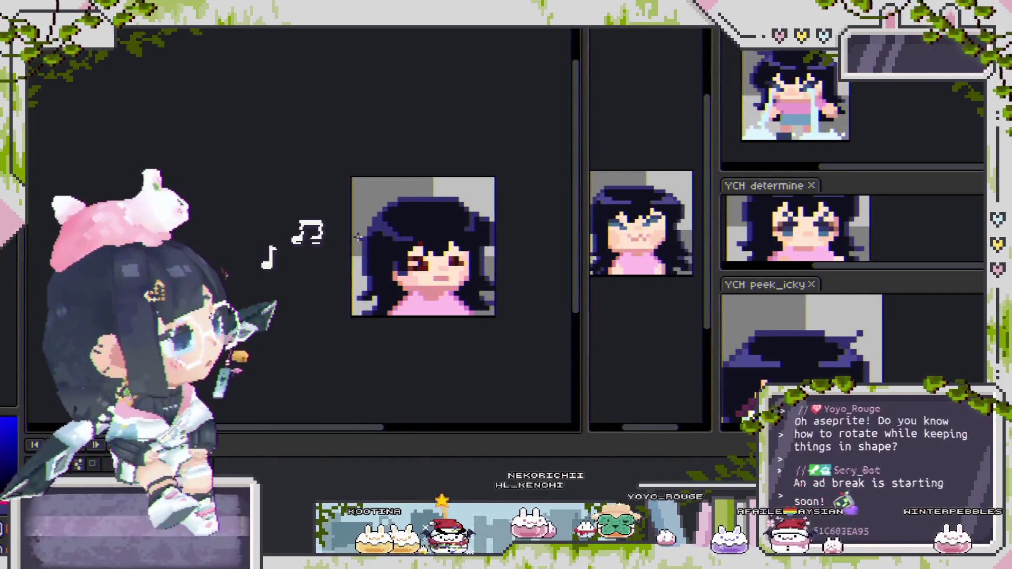
scroll(440, 272, up, 1)
drag(446, 274, 458, 261)
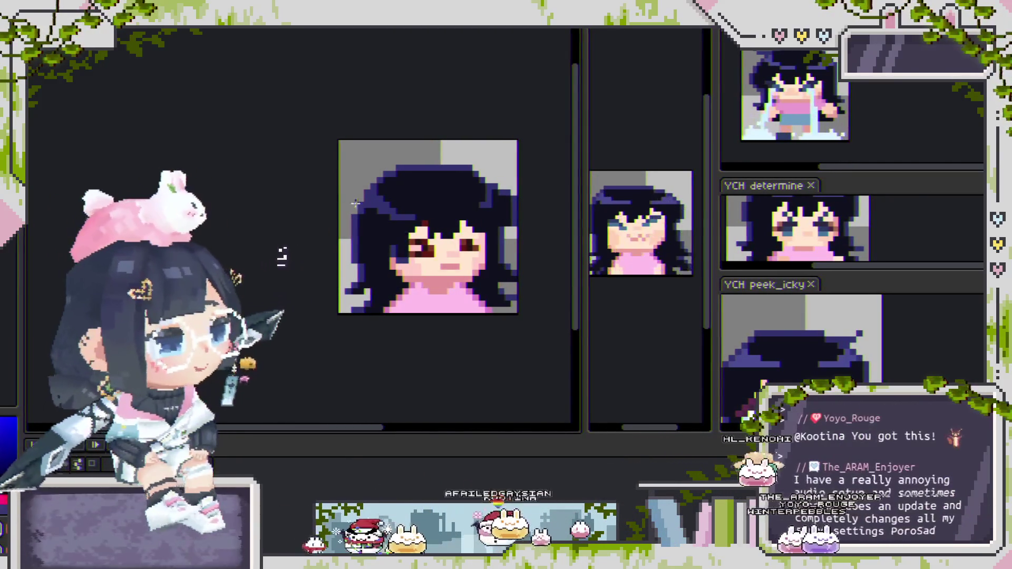
scroll(381, 221, up, 2)
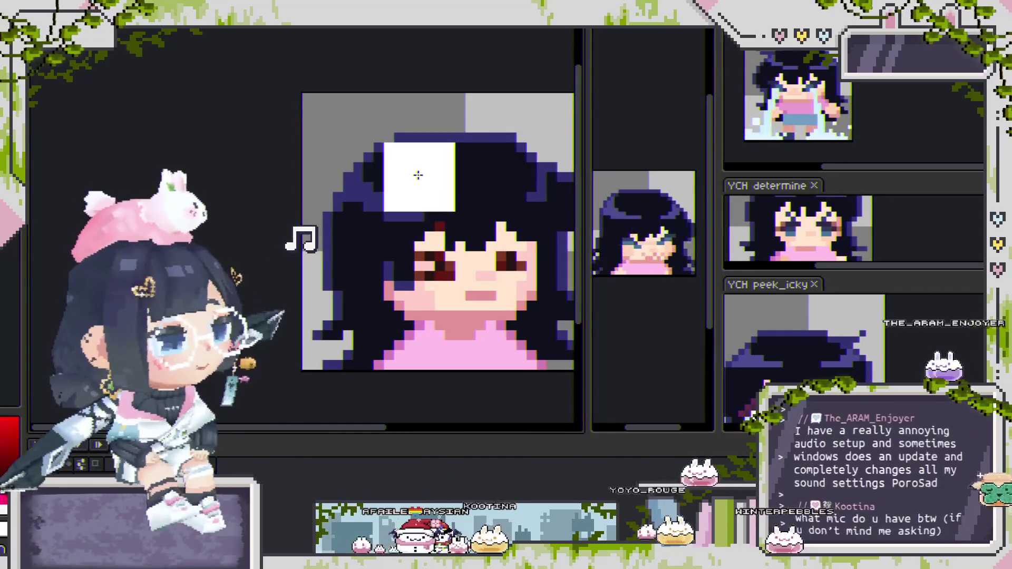
Step: Paste the white square over the hair and rotate it to about 45° as a diamond
key(ctrl+v)
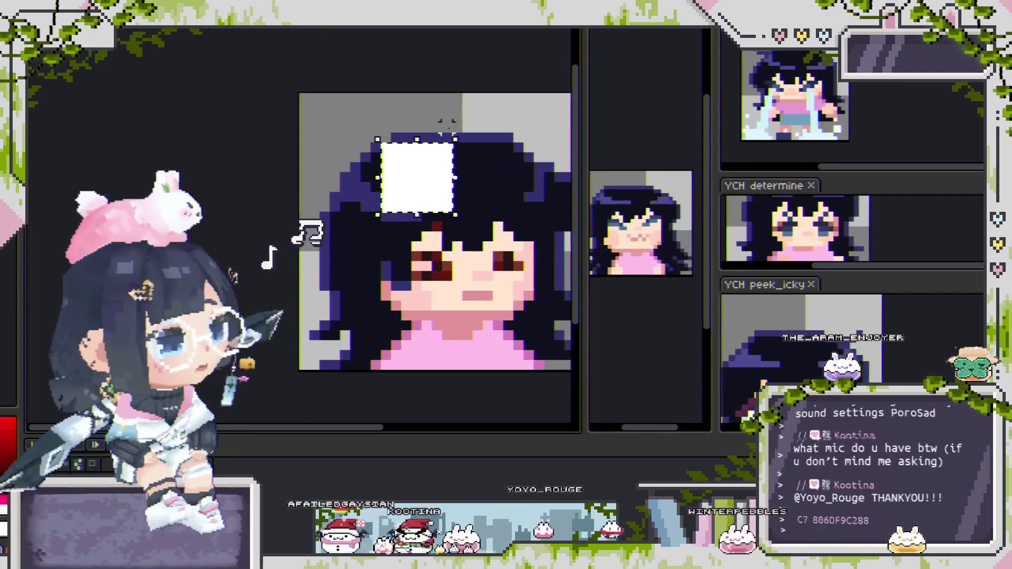
drag(467, 132, 511, 195)
mouse_move(482, 127)
mouse_down()
mouse_move(499, 156)
mouse_move(468, 125)
mouse_up()
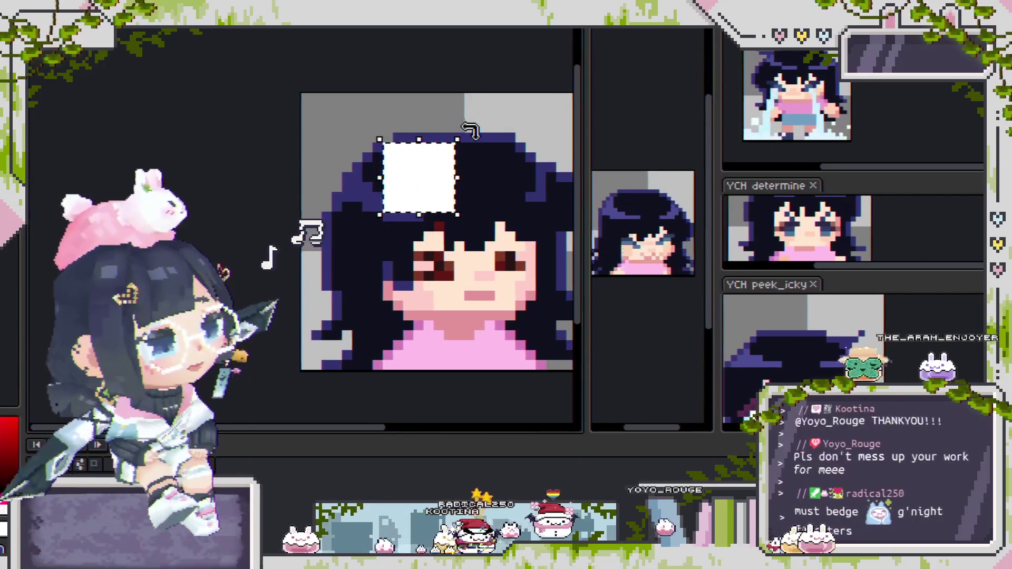
mouse_move(514, 175)
mouse_down()
mouse_move(487, 243)
mouse_move(515, 203)
mouse_move(492, 151)
mouse_move(503, 197)
mouse_up()
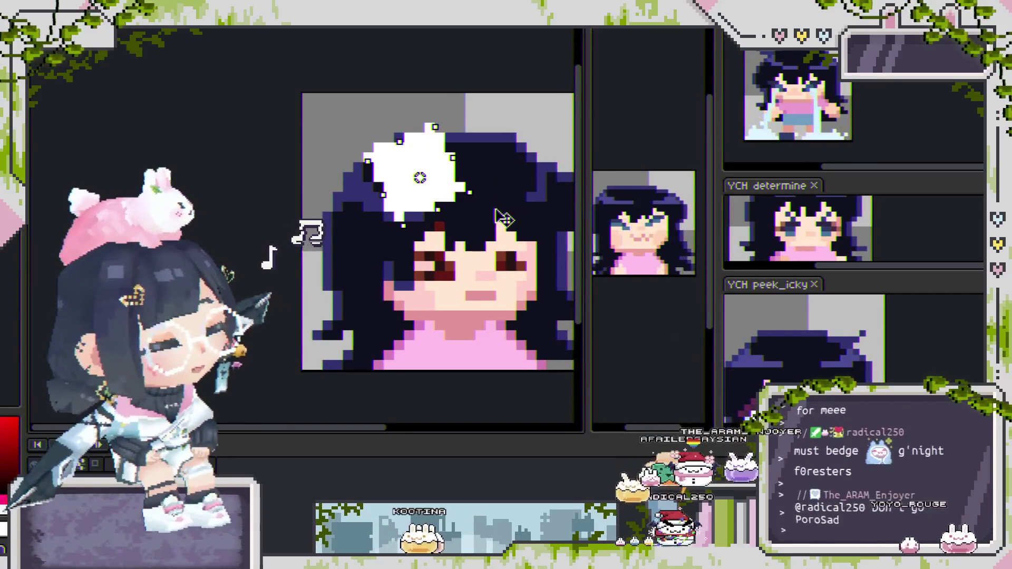
mouse_move(503, 219)
mouse_down()
mouse_move(463, 244)
mouse_move(499, 229)
mouse_move(449, 236)
mouse_up()
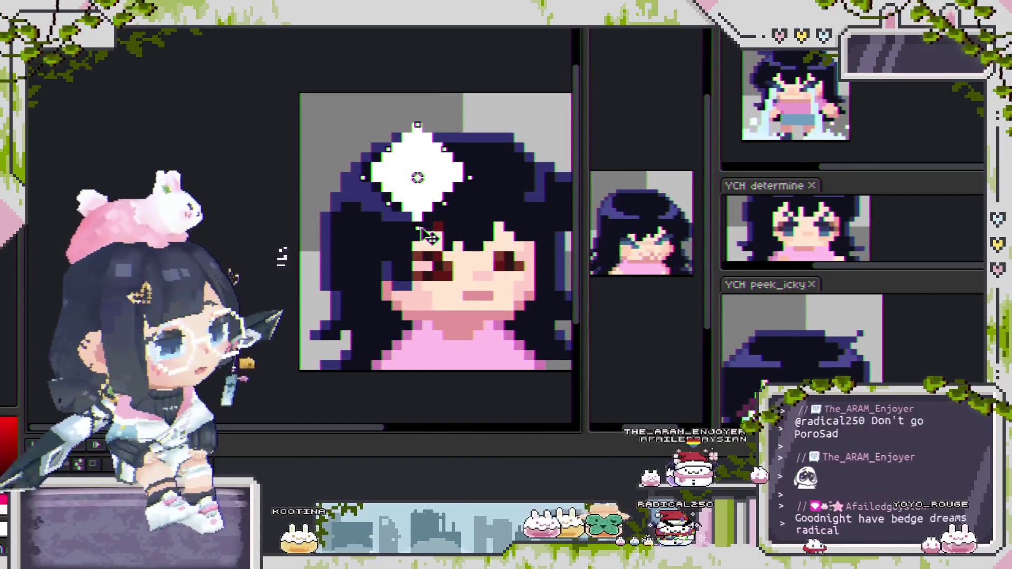
drag(424, 235, 468, 238)
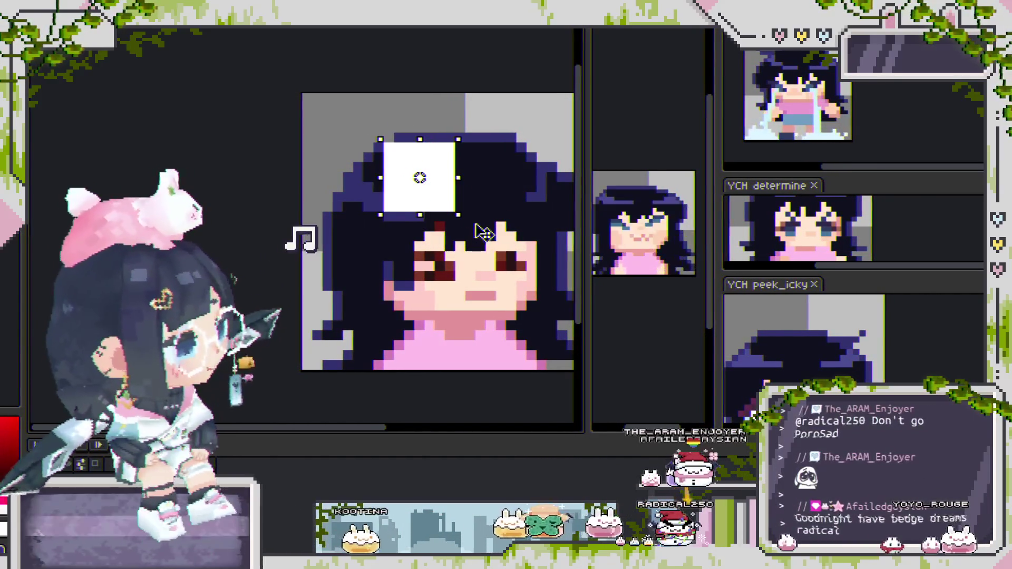
mouse_move(501, 176)
mouse_down()
mouse_move(487, 125)
mouse_move(511, 174)
mouse_move(482, 79)
mouse_move(510, 191)
mouse_move(495, 45)
mouse_move(541, 153)
mouse_move(435, 196)
mouse_up()
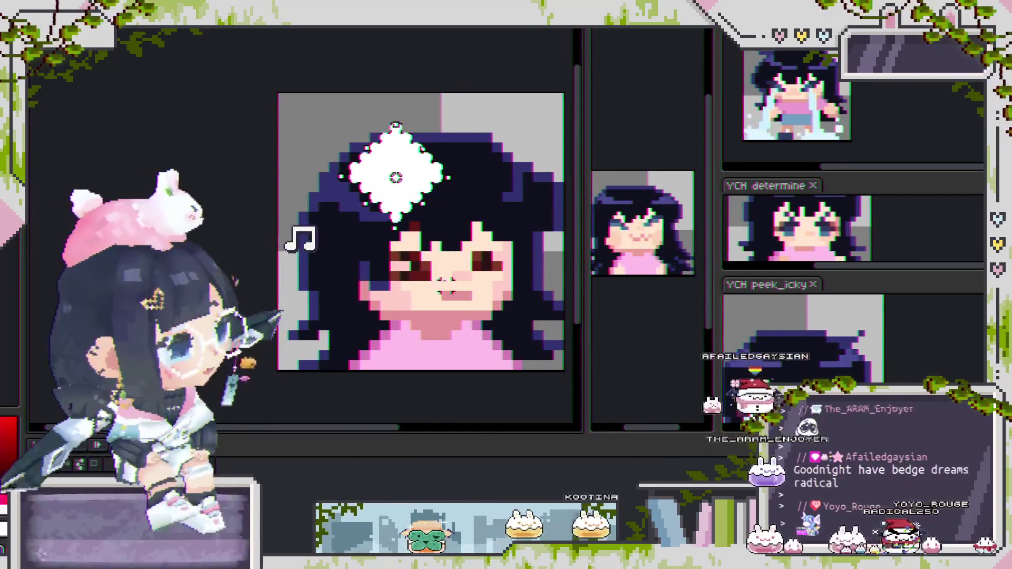
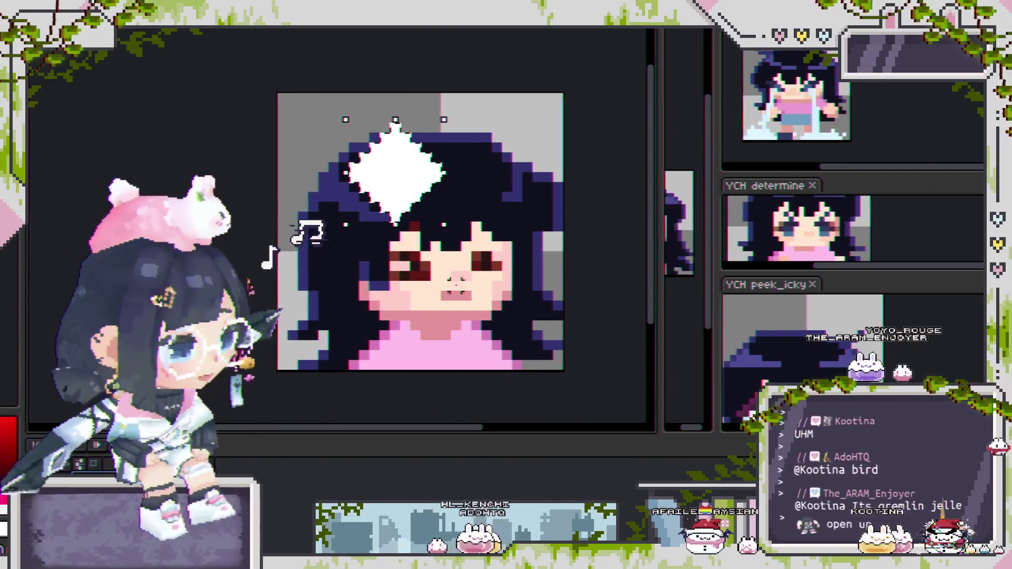
Step: Clear the selection around the white star and dock another YCH file in a panel below the canvas
drag(518, 277, 529, 288)
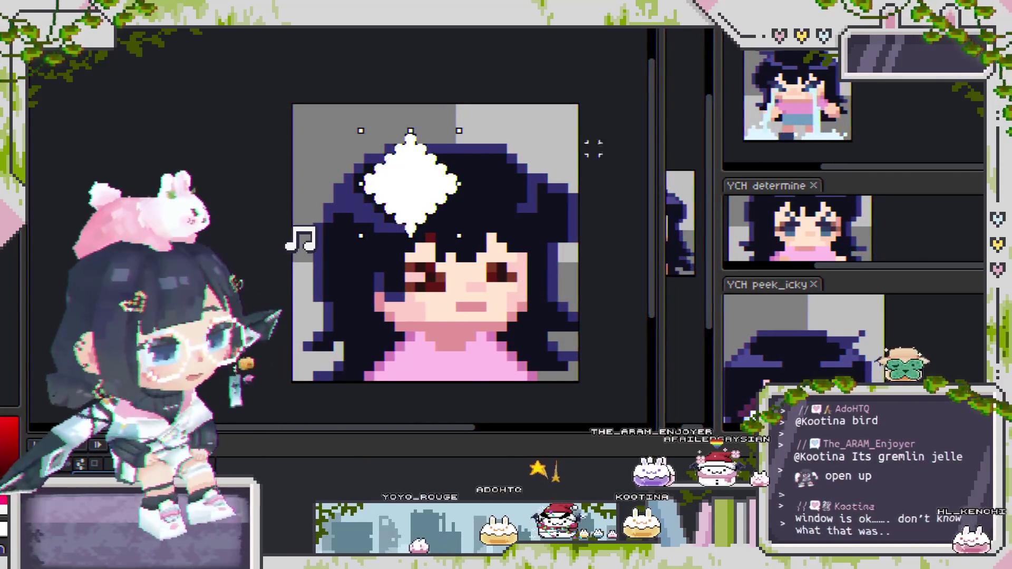
key(ctrl+d)
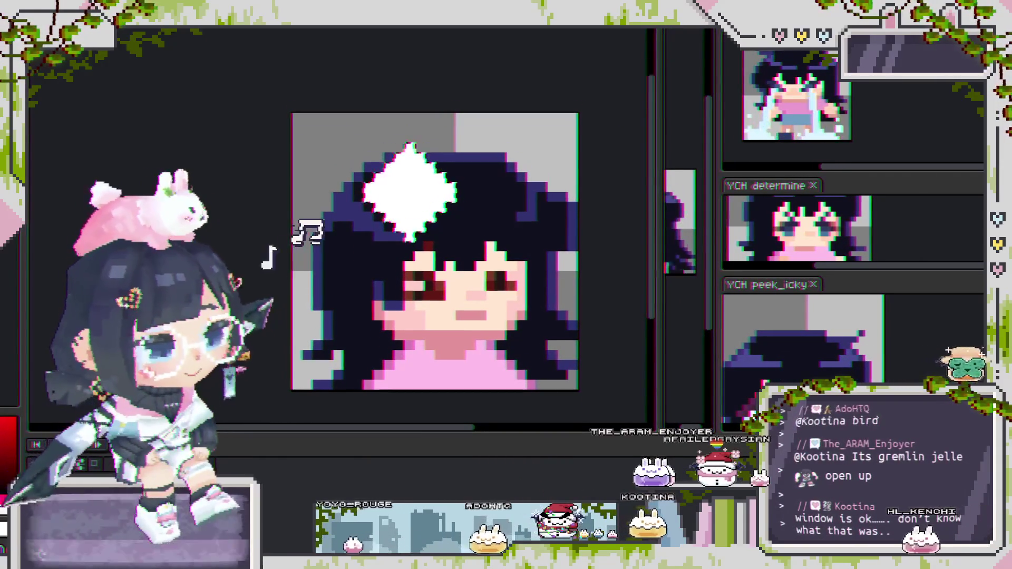
mouse_move(565, 418)
mouse_down()
mouse_move(555, 390)
mouse_move(627, 368)
mouse_up()
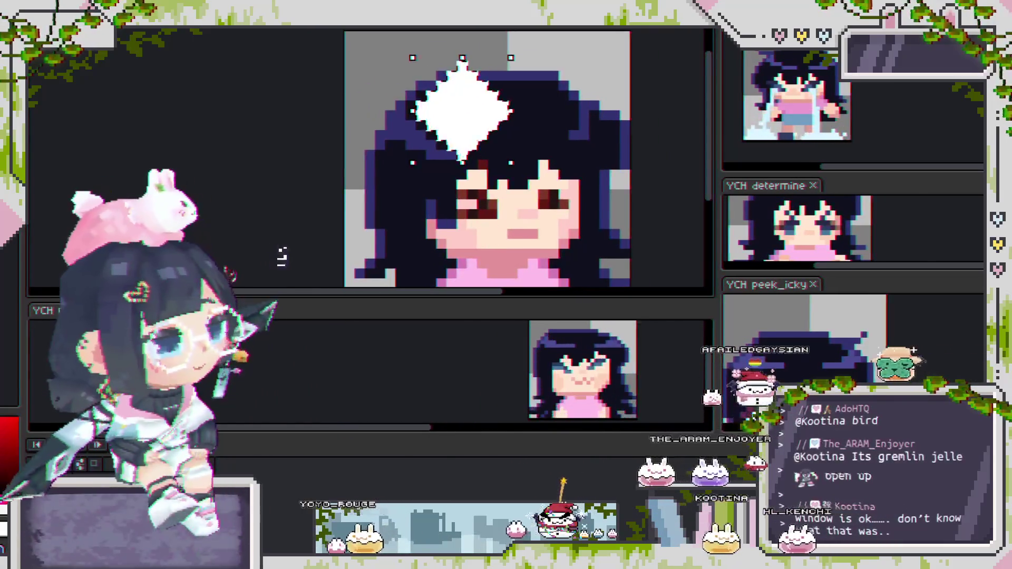
Step: Delete the white star from the chibi sprite and zoom to check the result
key(Delete)
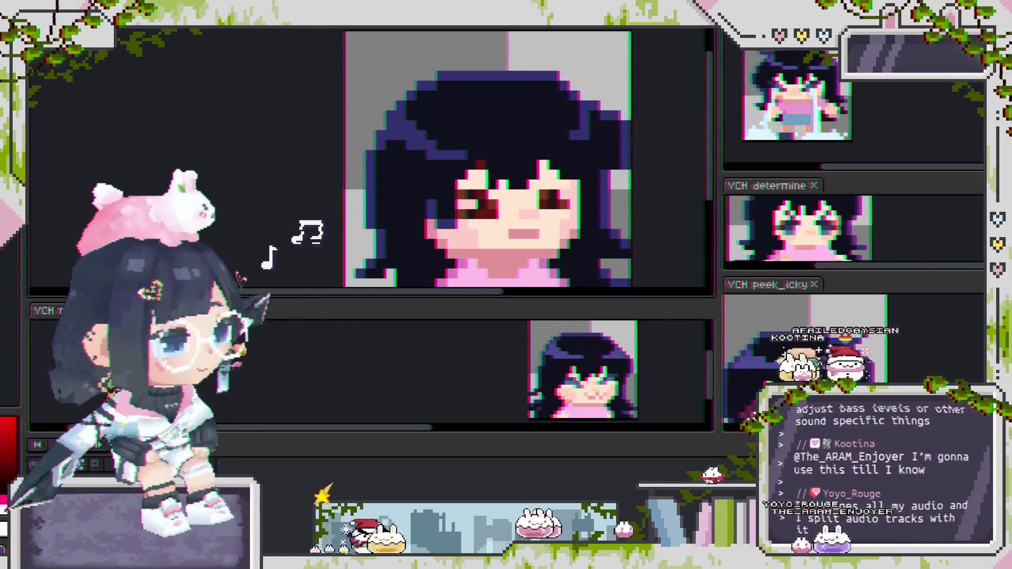
scroll(279, 300, down, 2)
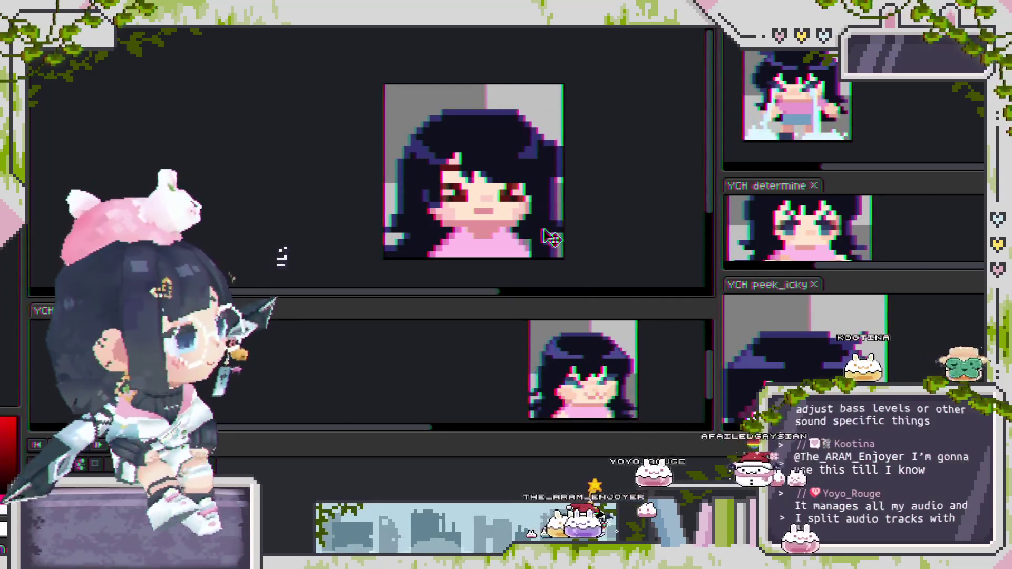
scroll(546, 229, up, 1)
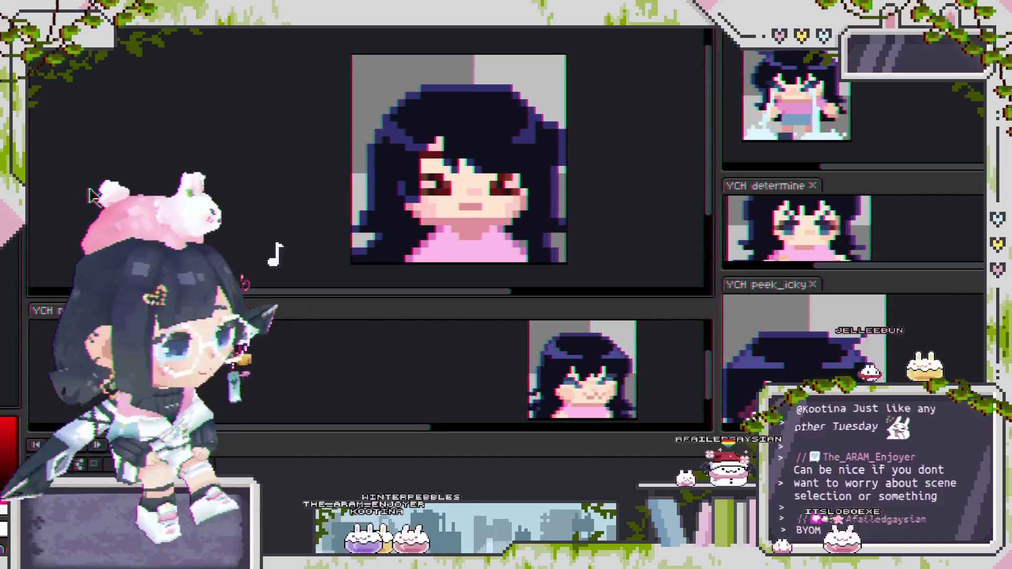
scroll(422, 183, down, 1)
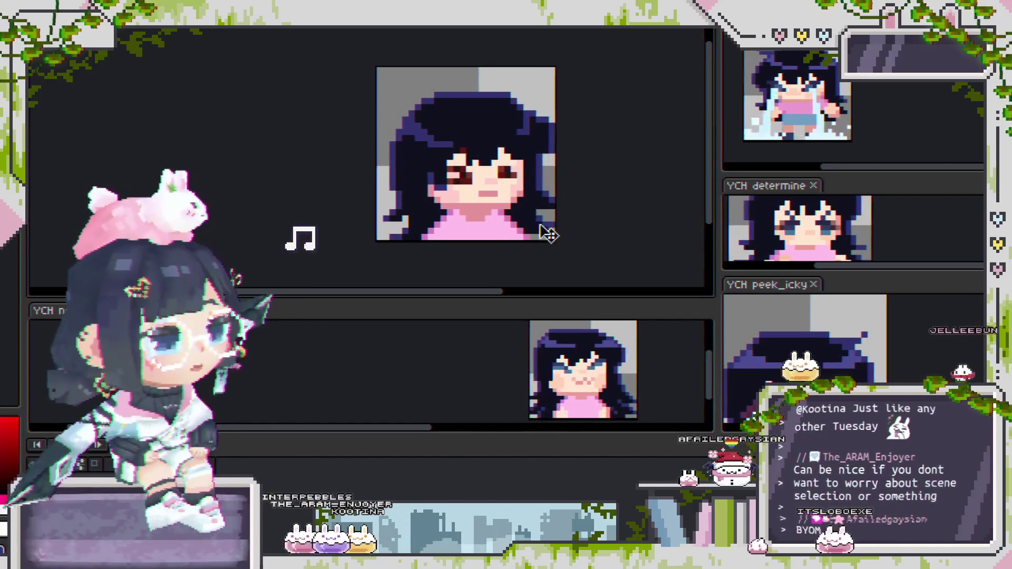
scroll(559, 224, up, 5)
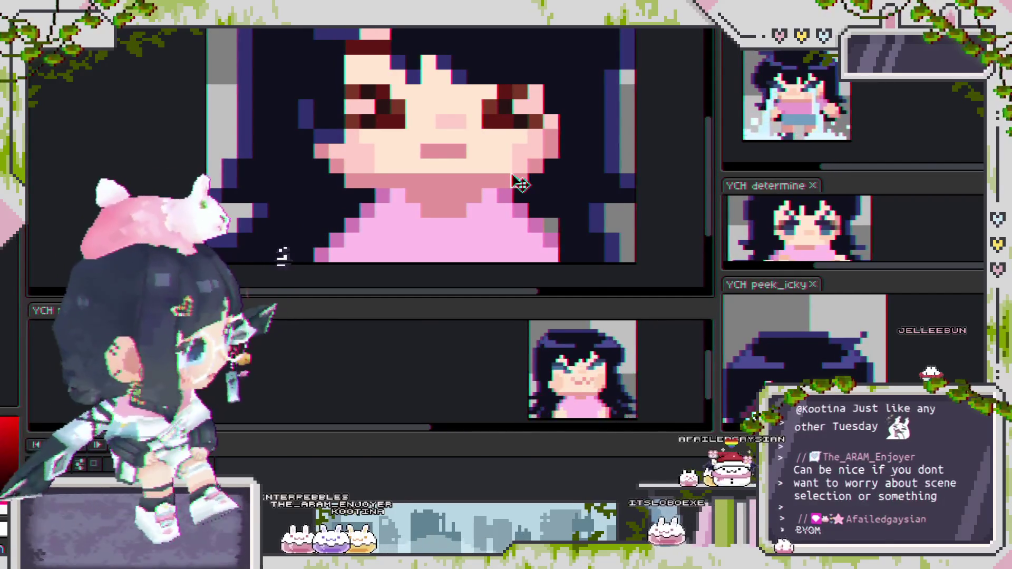
scroll(543, 185, down, 4)
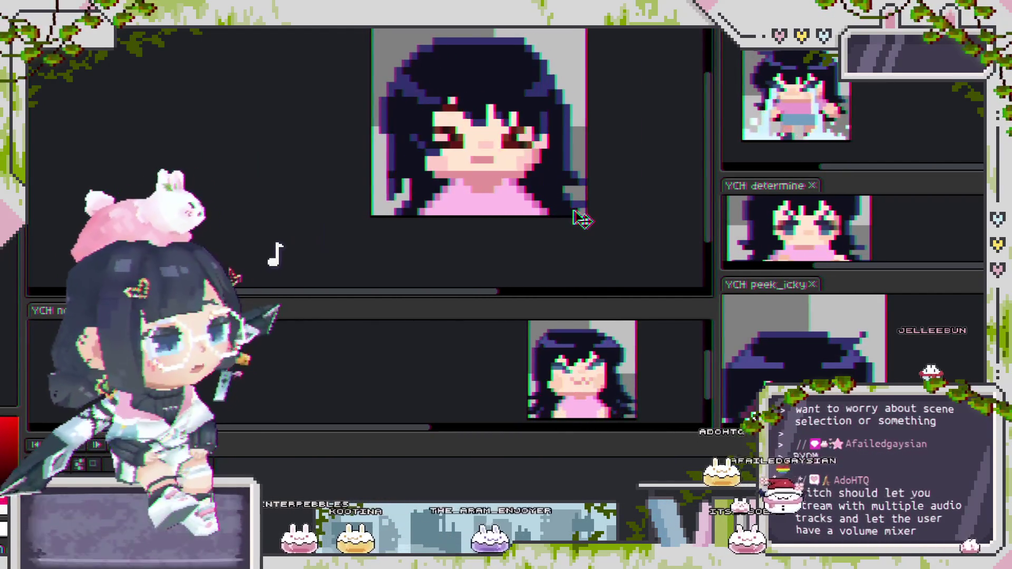
scroll(390, 187, up, 1)
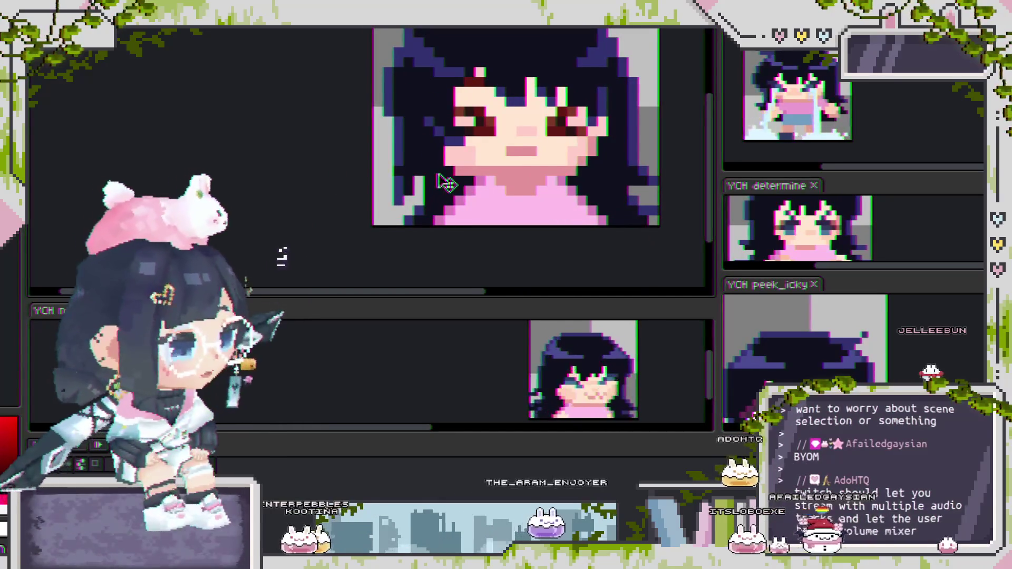
alt+click(400, 163)
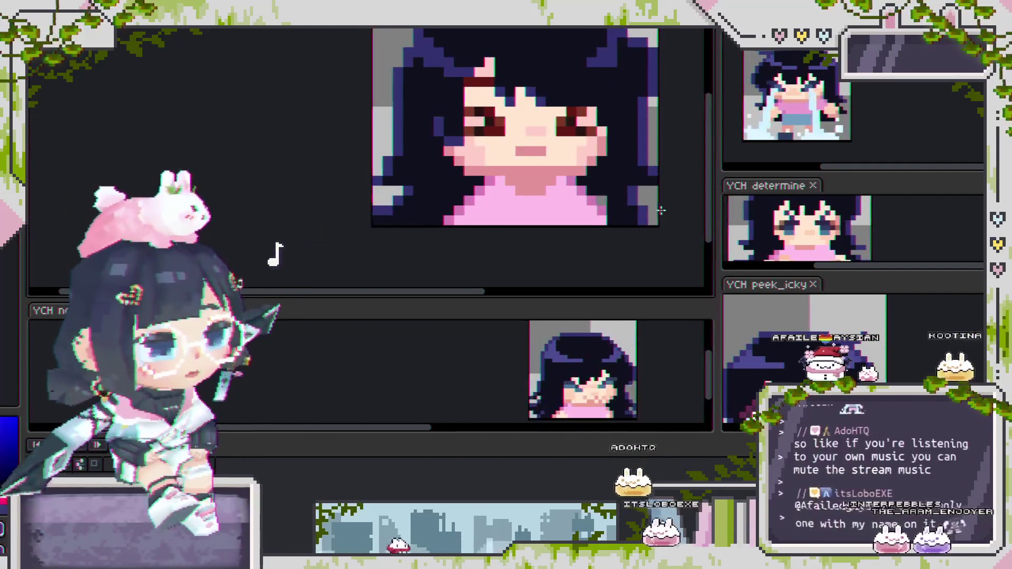
scroll(642, 199, up, 1)
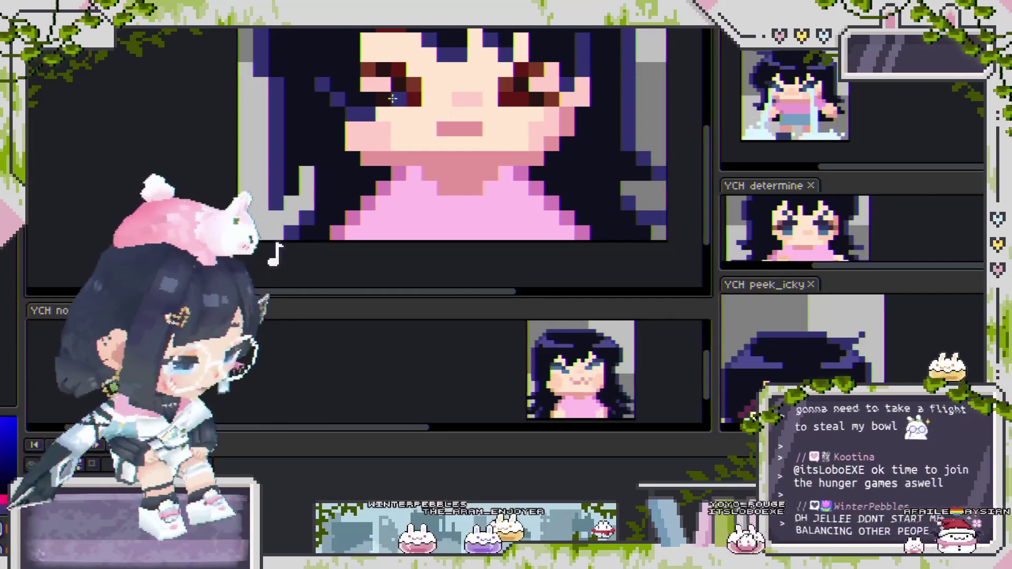
Step: Step the large head sprite forward three frames, zooming in and out to compare the face
scroll(393, 98, up, 1)
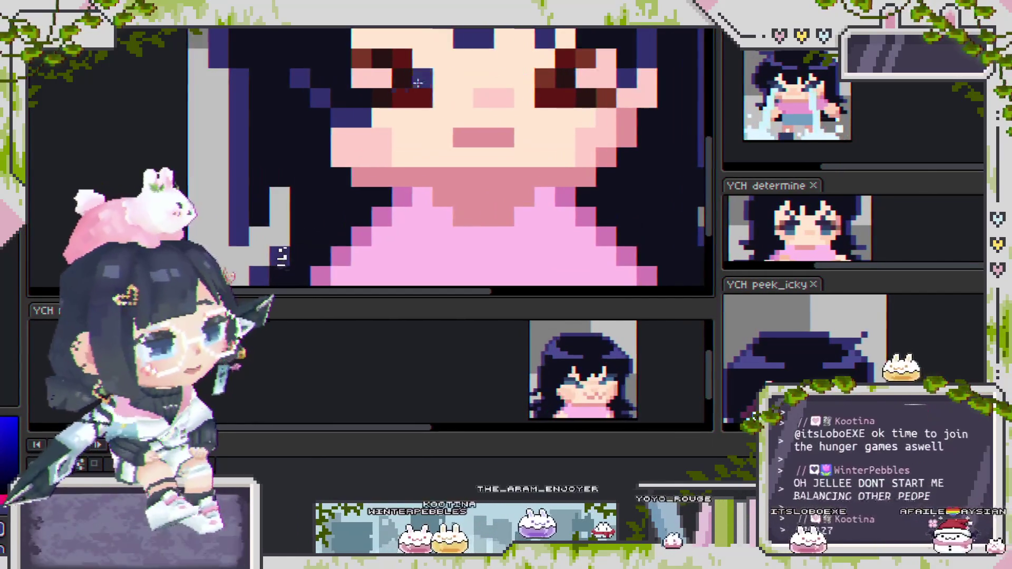
scroll(395, 99, down, 2)
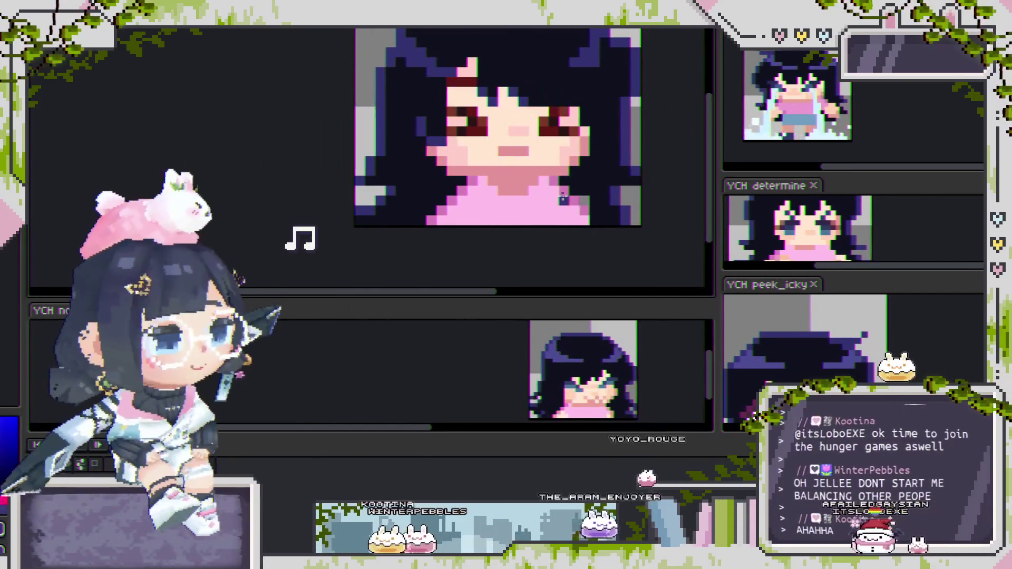
scroll(625, 158, up, 1)
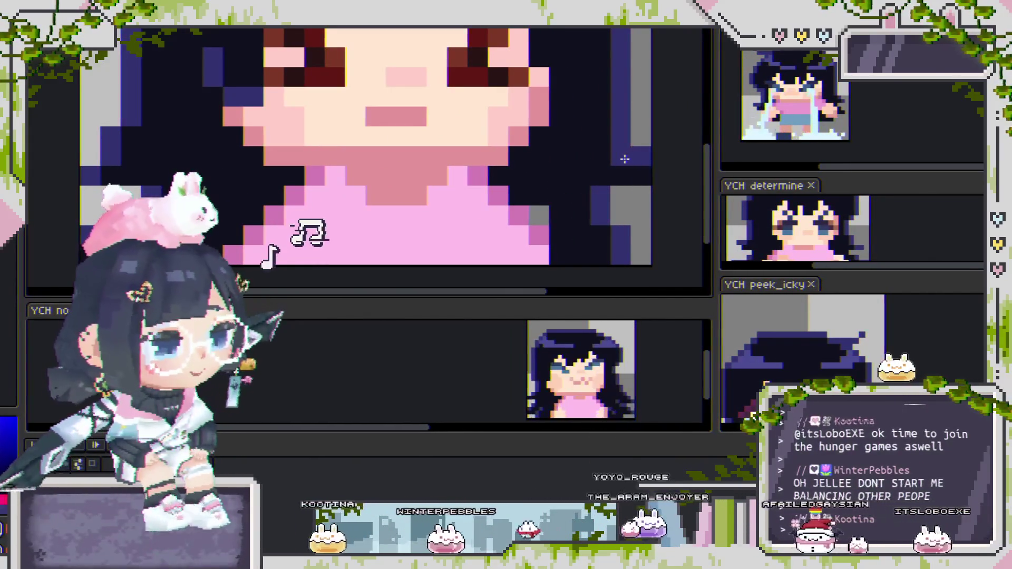
scroll(618, 150, down, 2)
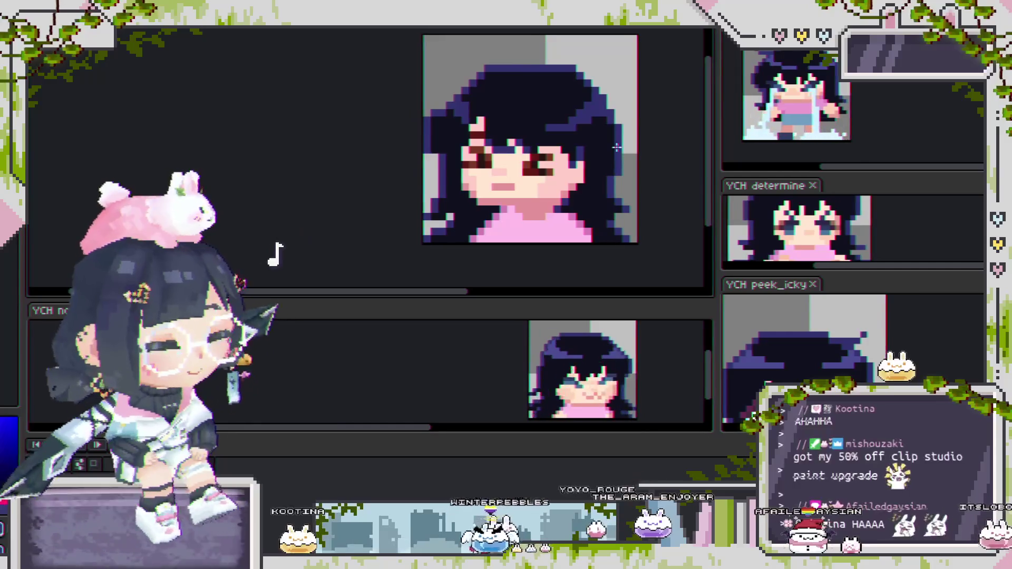
key(Right)
key(Right)
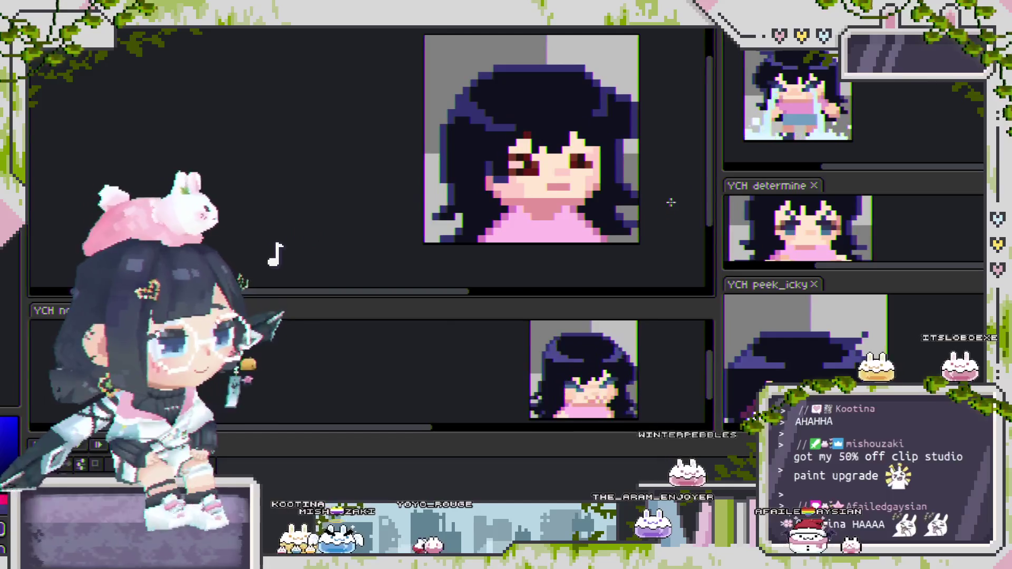
scroll(675, 198, up, 3)
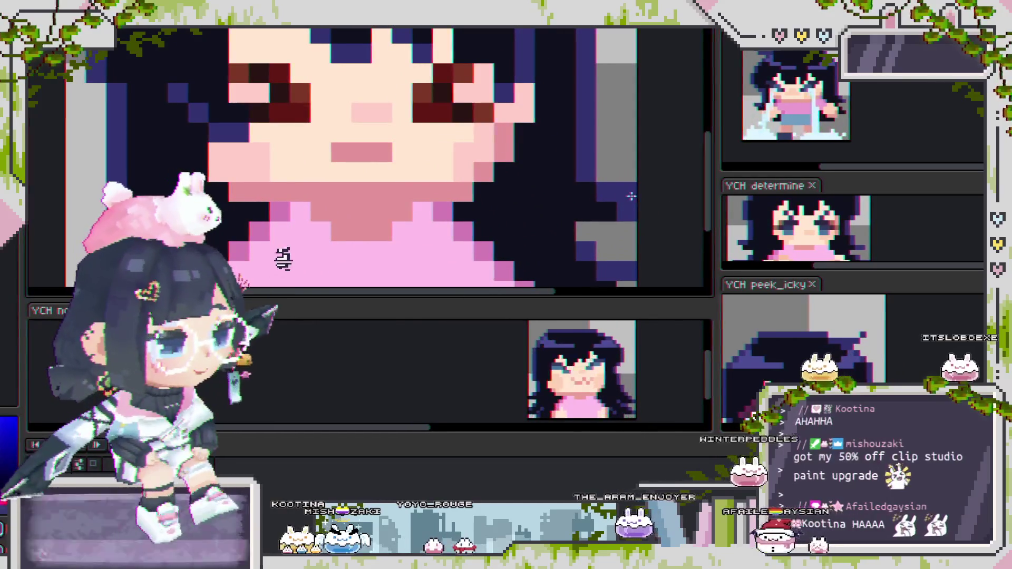
key(Right)
key(Right)
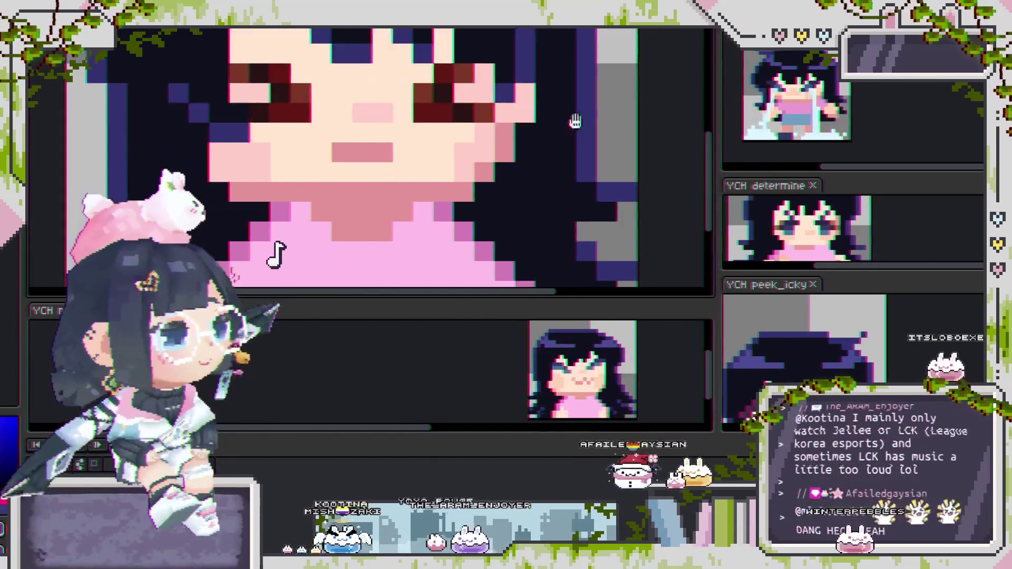
scroll(630, 117, down, 5)
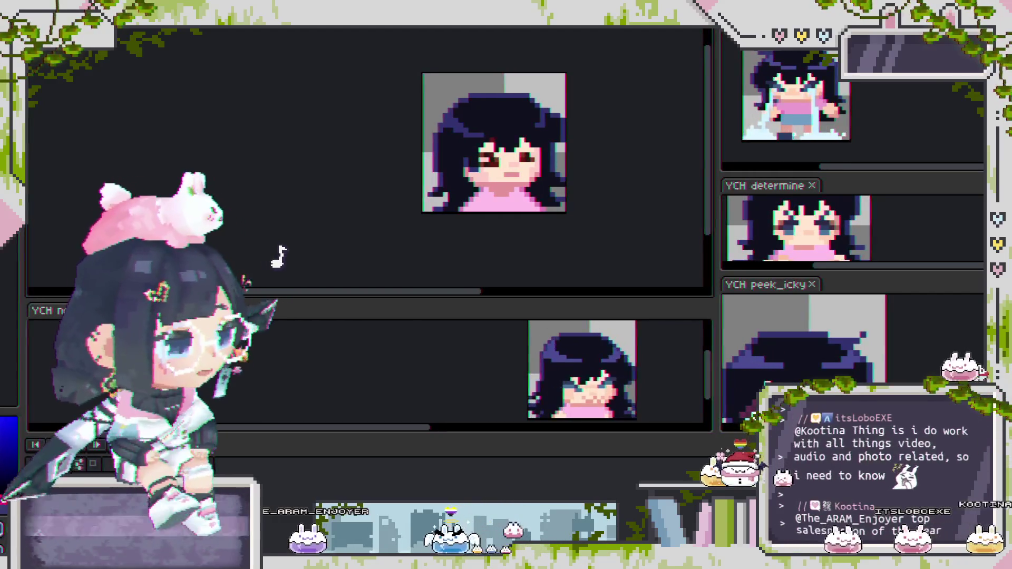
Step: Give the lower animation panel more height and re-center the nodders animation in its pane
scroll(477, 159, down, 1)
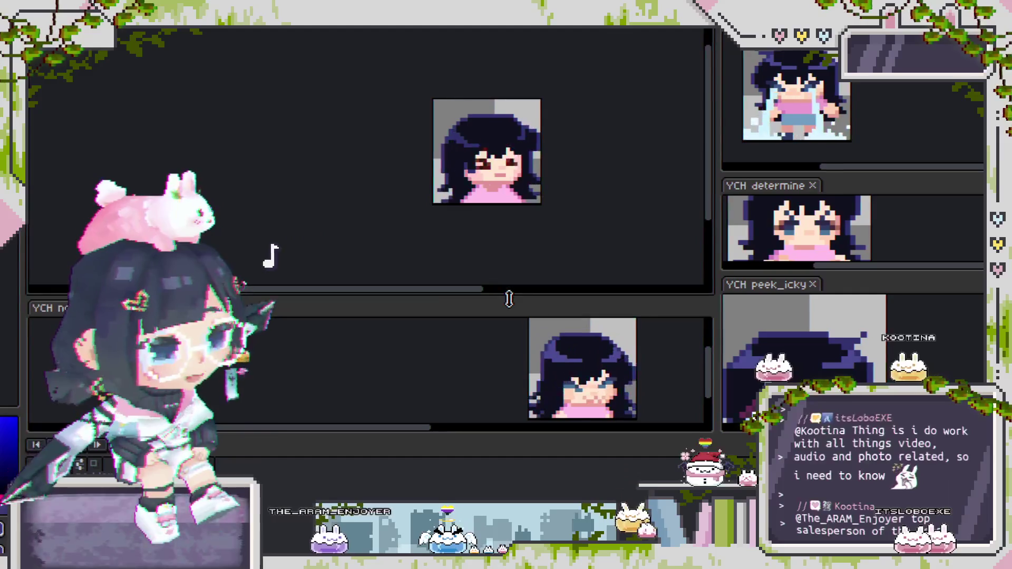
drag(511, 296, 505, 251)
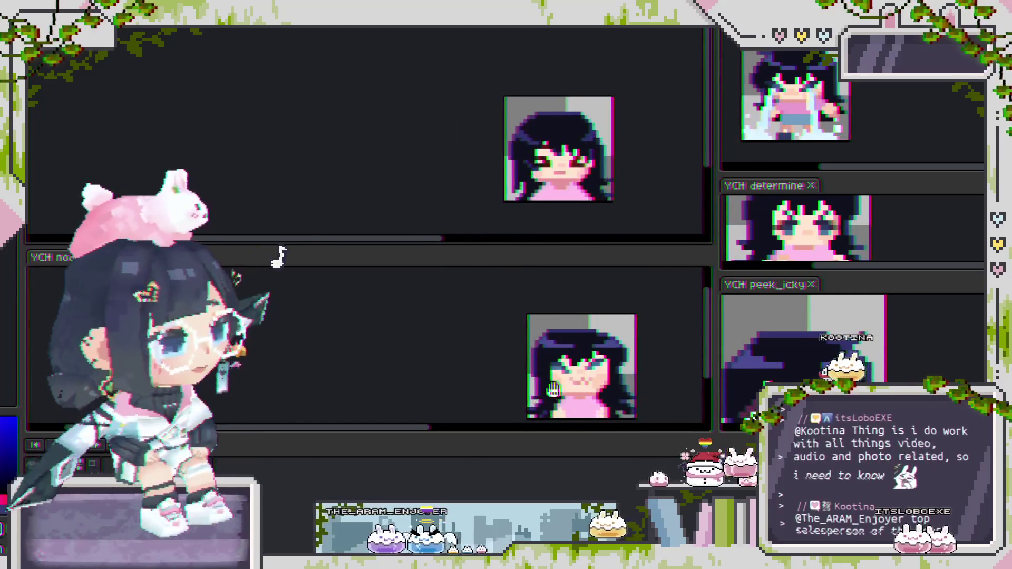
scroll(530, 354, up, 1)
scroll(530, 354, down, 1)
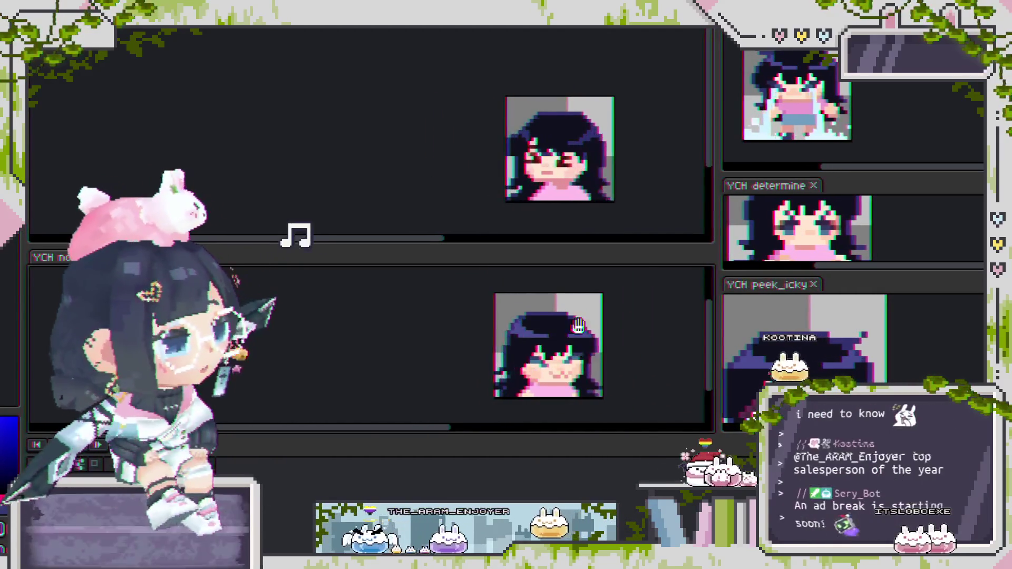
drag(528, 198, 451, 189)
drag(541, 364, 489, 358)
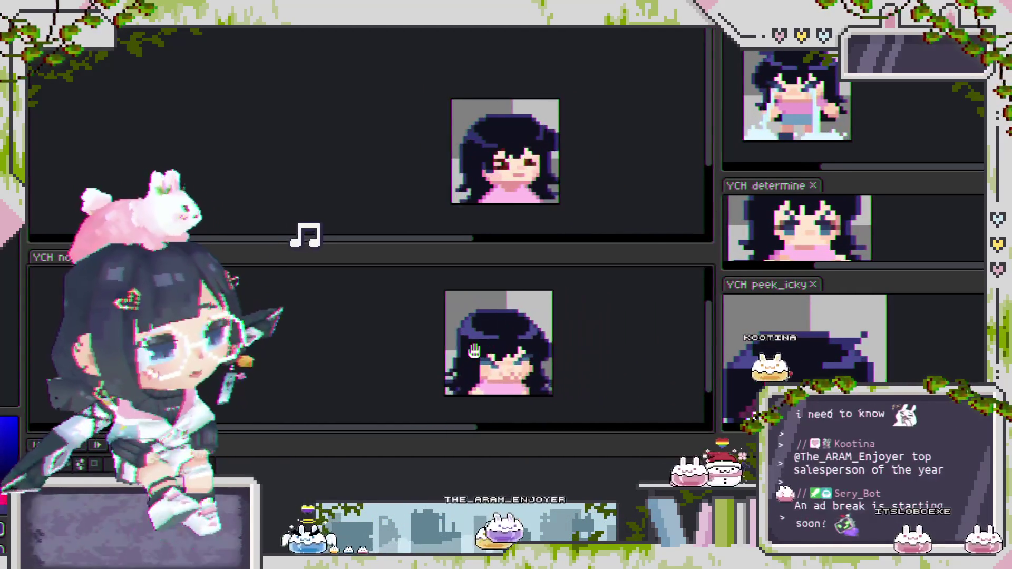
Step: Widen the right-hand preview column, zoom out and center the peek_icky animation
mouse_move(715, 220)
mouse_down()
mouse_move(571, 220)
mouse_move(599, 220)
mouse_up()
scroll(695, 229, down, 1)
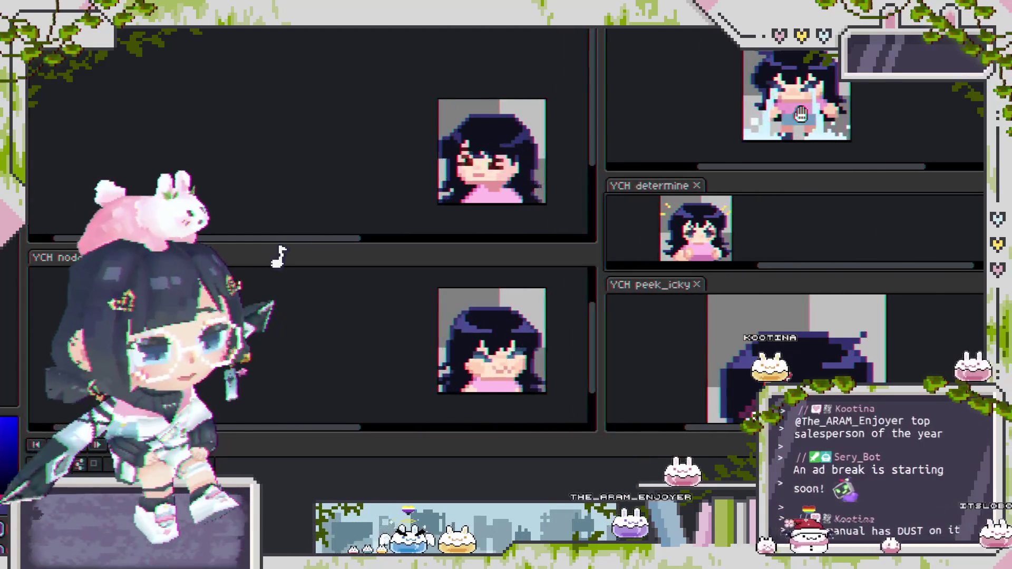
scroll(792, 108, down, 1)
drag(792, 108, 708, 114)
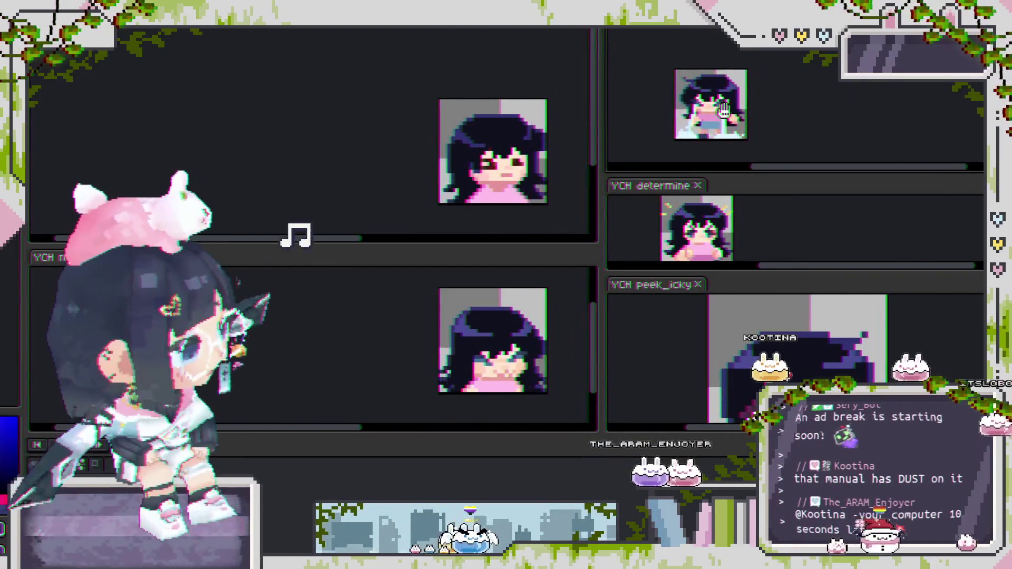
scroll(743, 357, down, 2)
drag(743, 357, 673, 353)
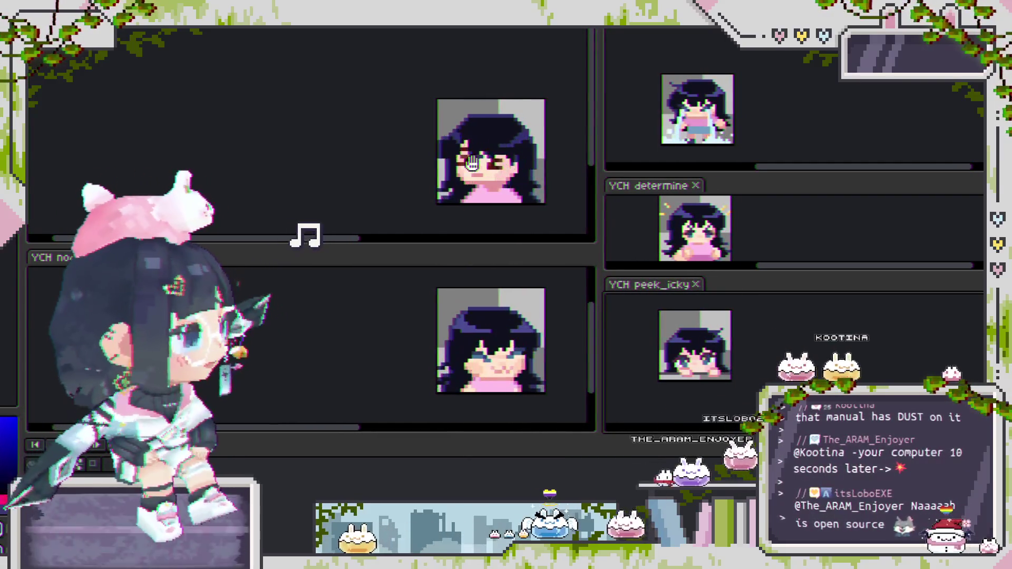
Step: Raise the splitter above the YCH nodders pane and center both the top and nodders previews
drag(493, 172, 493, 154)
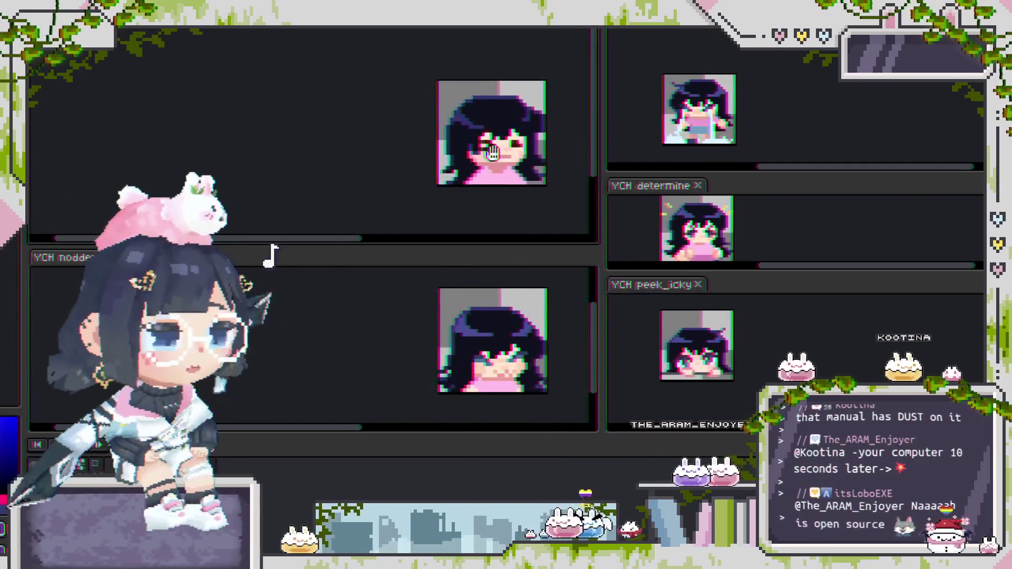
drag(468, 244, 480, 225)
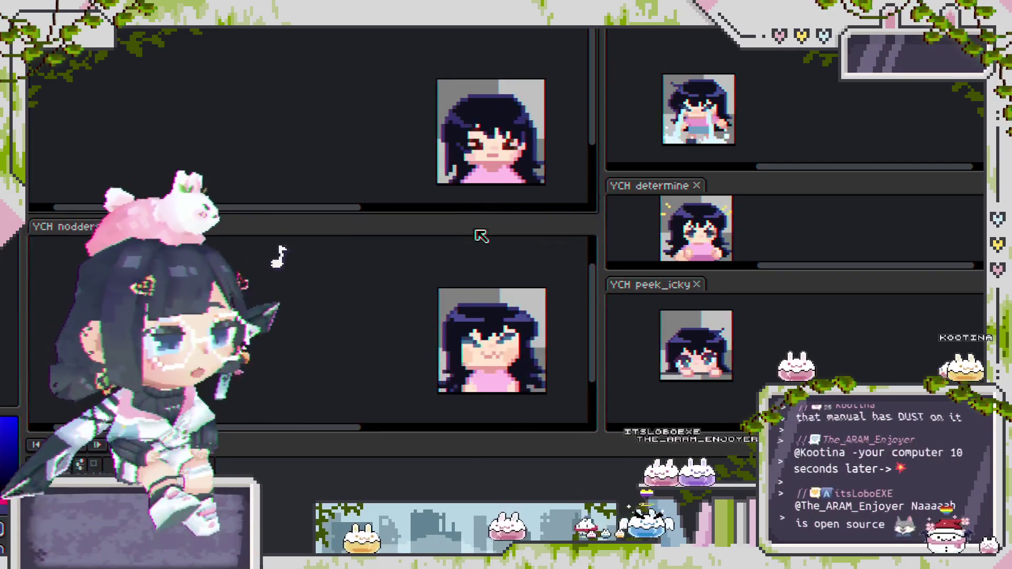
drag(461, 296, 462, 266)
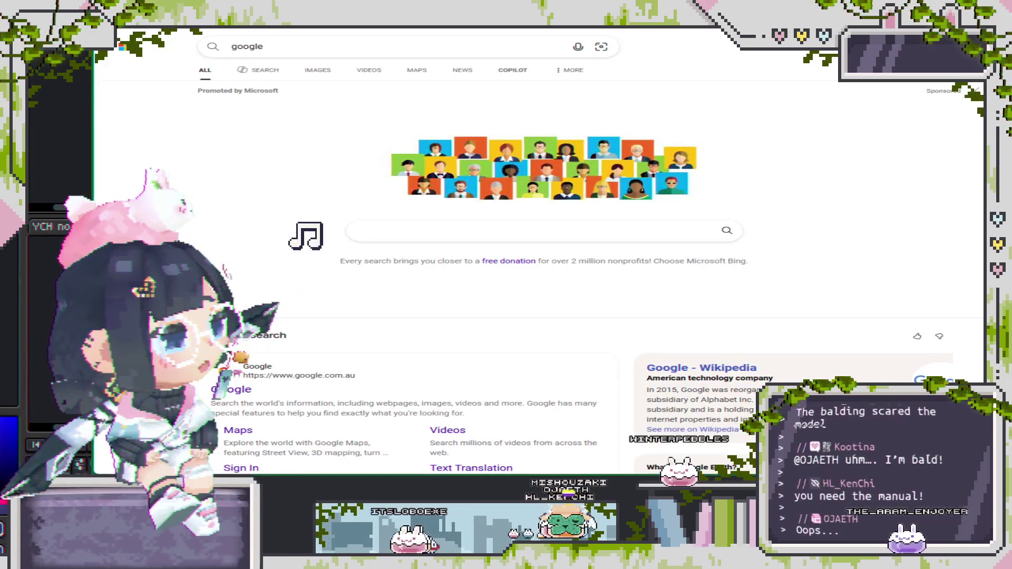
Step: Select the current Google search query so it can be replaced
click(247, 46)
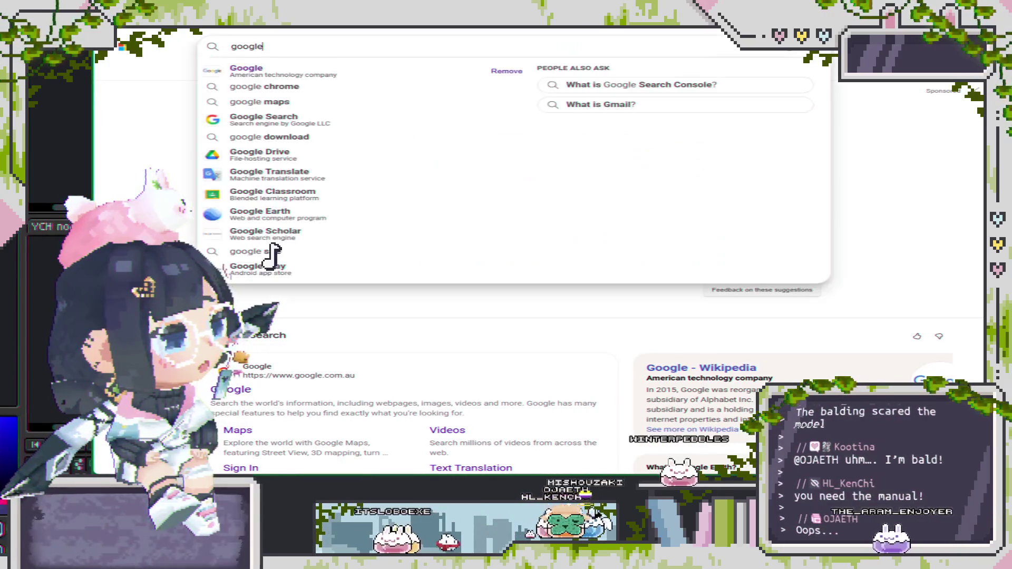
Step: Search Google for 'cats', then search for 'google/com'
text(cats)
key(Return)
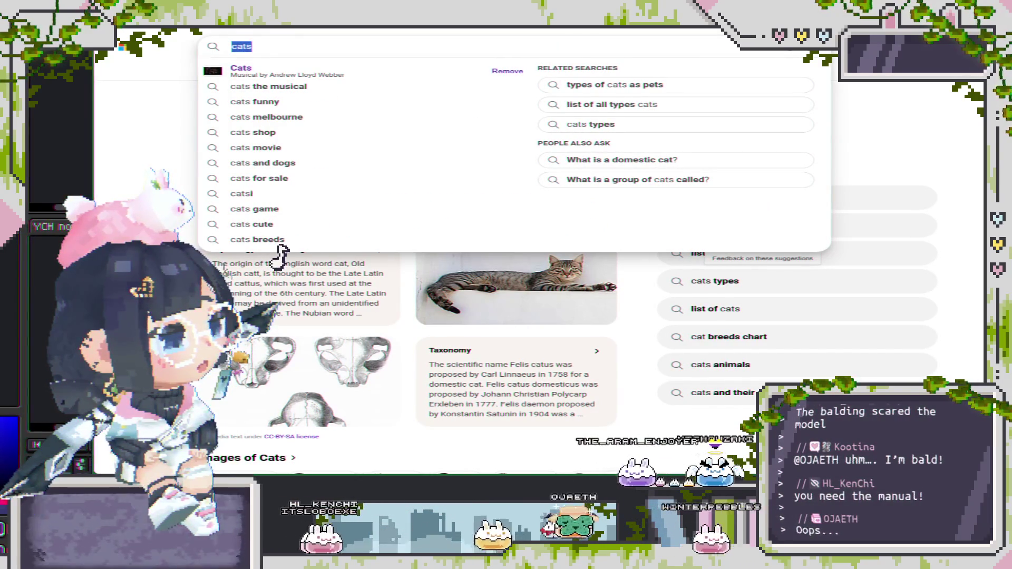
text(google/com)
key(Return)
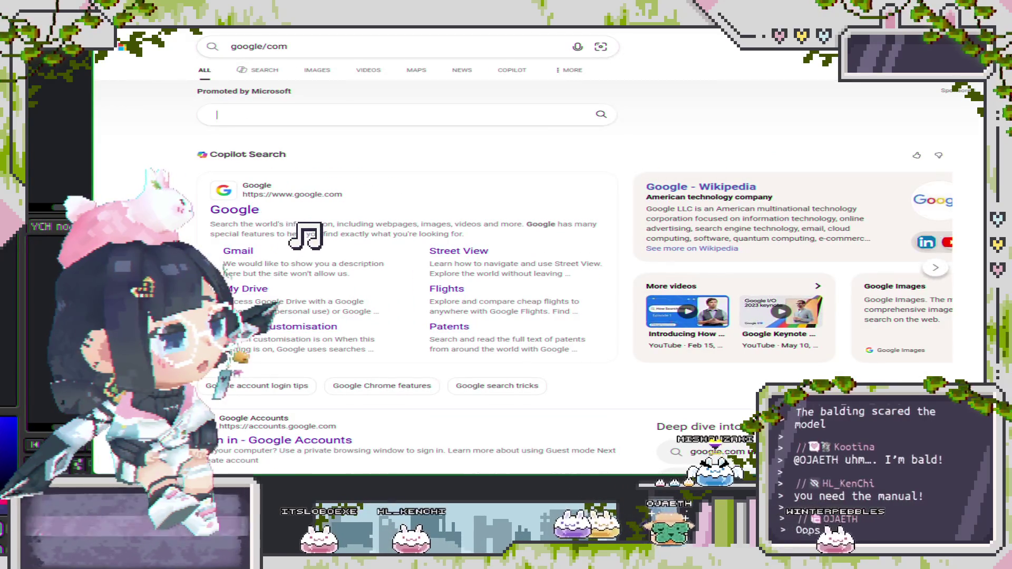
Step: Go to the Google homepage, search 'cats' and trigger the cat paw-print animation
click(234, 209)
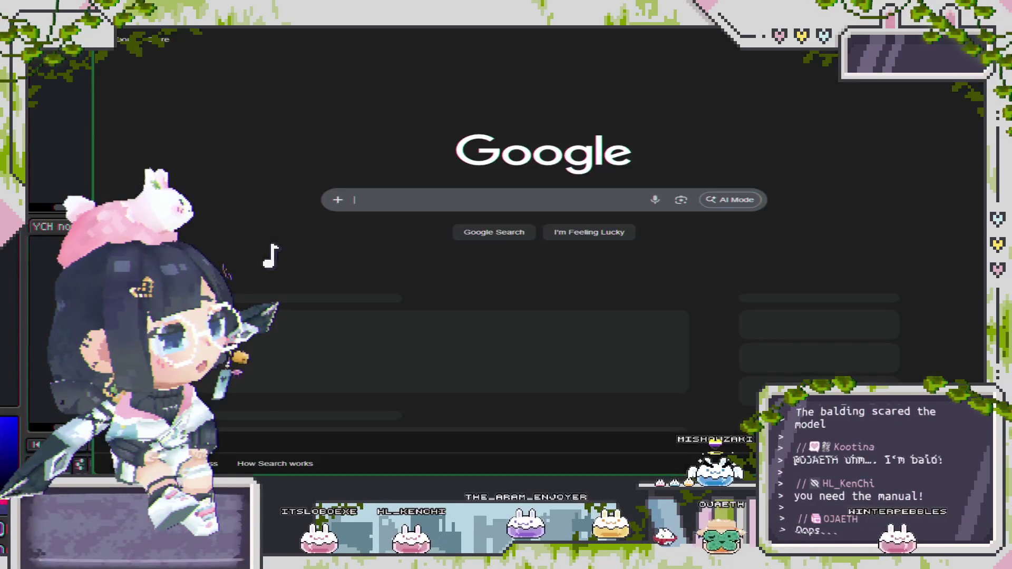
text(cats)
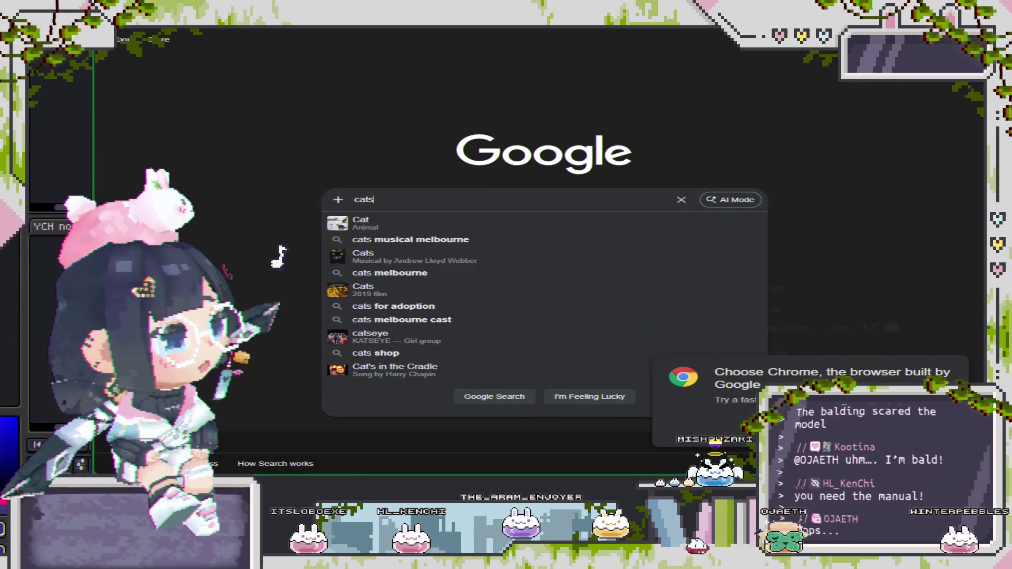
key(Return)
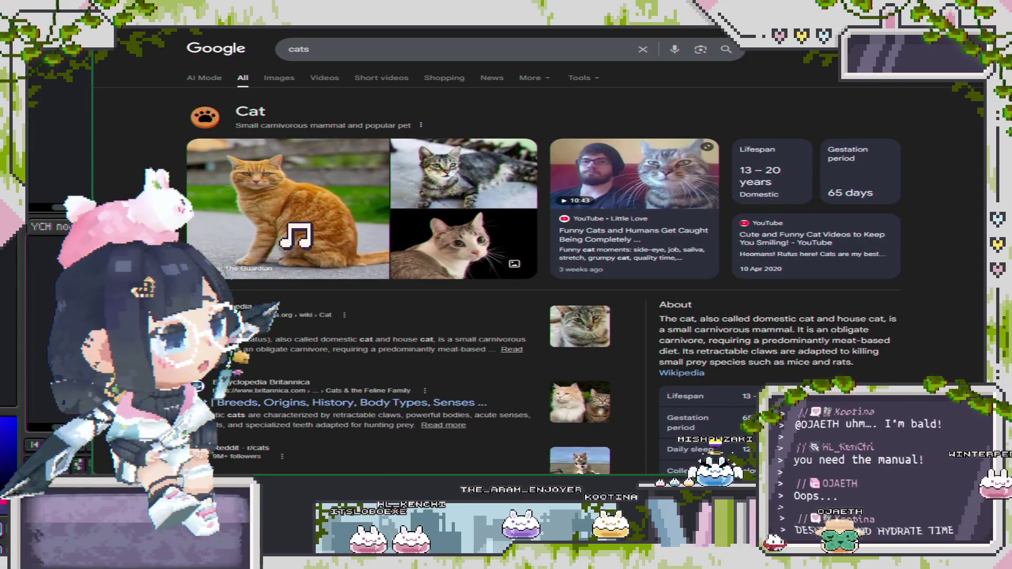
click(205, 118)
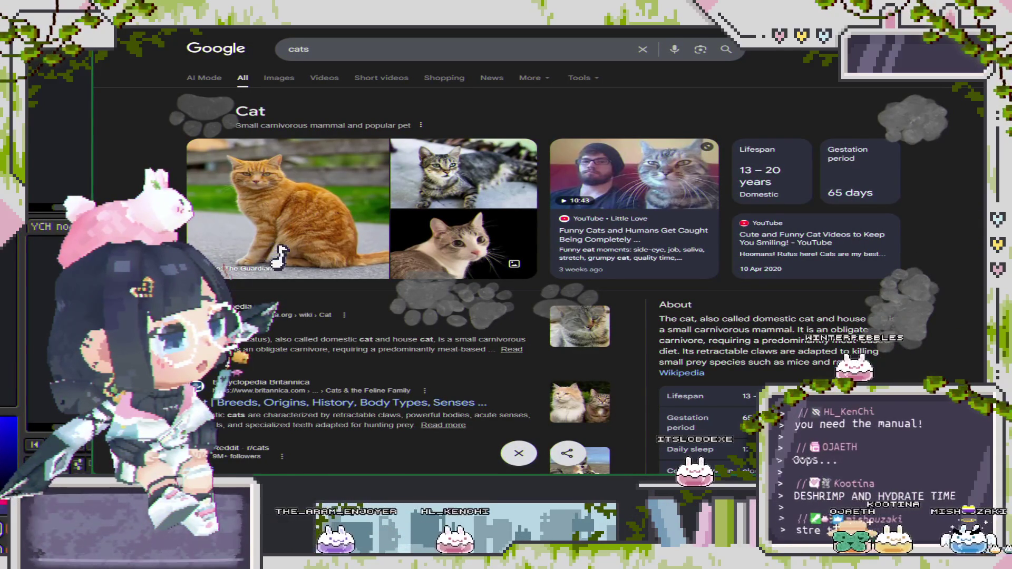
Step: Scroll through the cat results, then switch back to the Aseprite split animation panels
scroll(400, 264, down, 6)
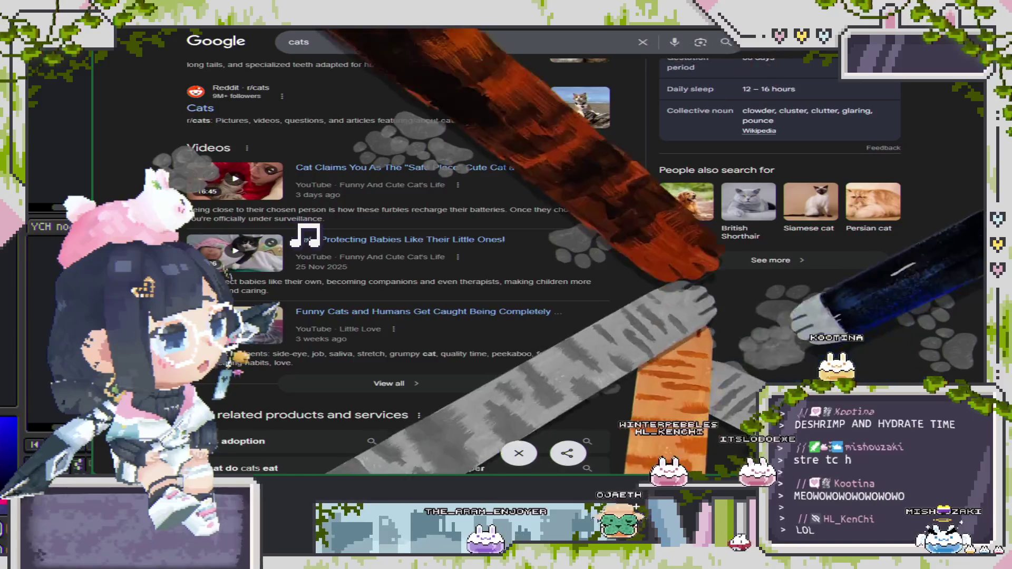
scroll(272, 256, down, 9)
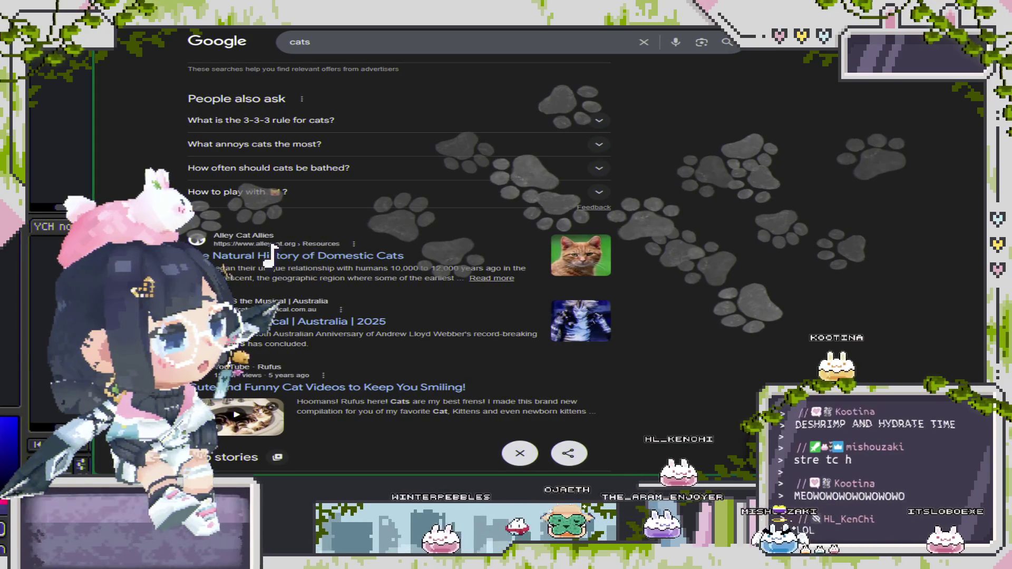
key(alt+Tab)
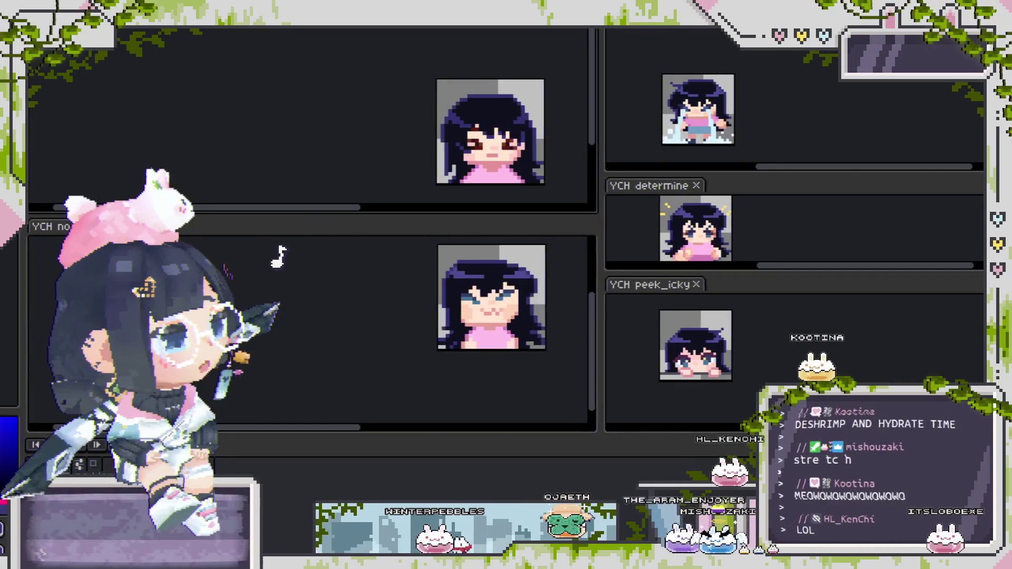